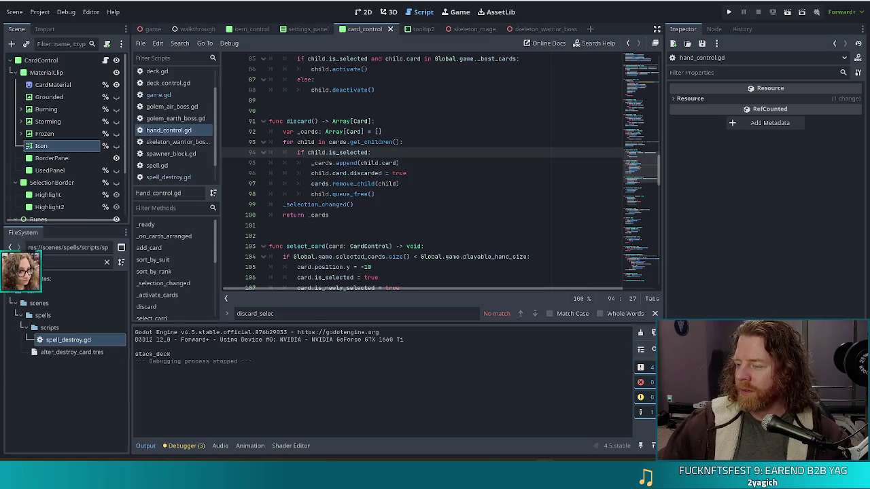
Step: Review discard() in hand_control.gd, then start a project-wide Find in Files search for its calls
left_click(413, 195)
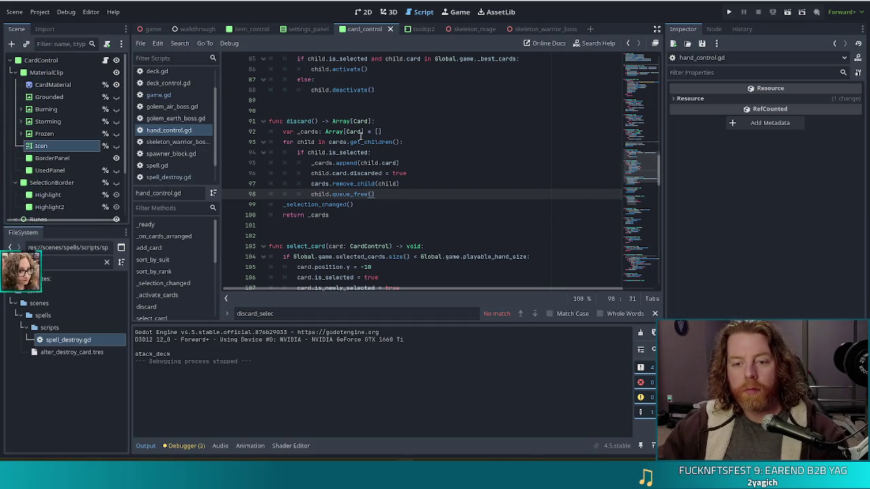
left_click(364, 141)
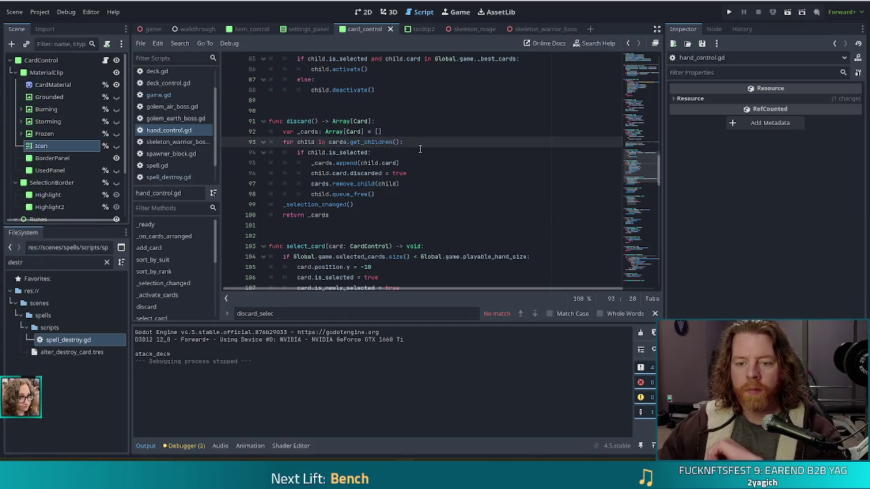
left_click(318, 121)
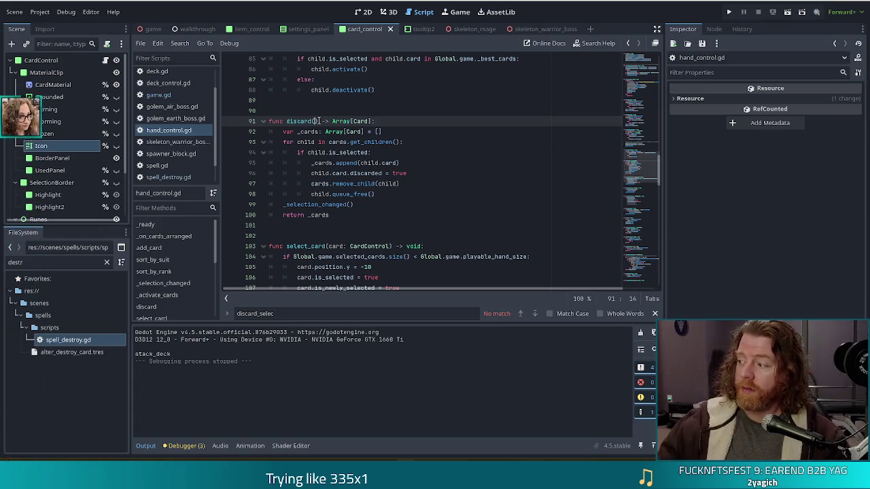
left_click(399, 125)
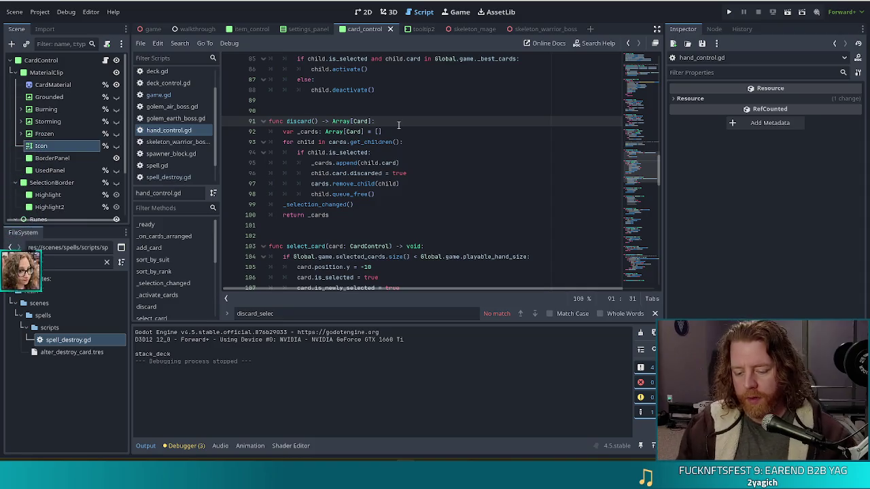
key("ctrl+shift+f")
type("ha")
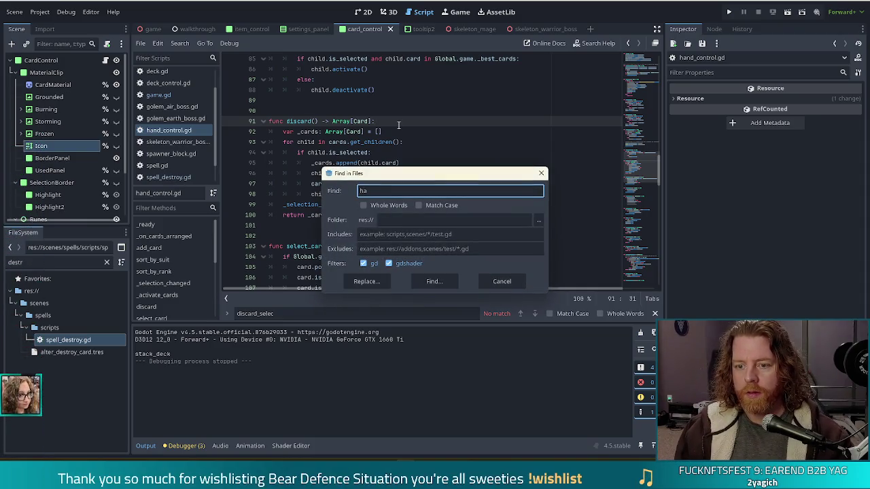
type("s")
type("d")
Step: Search for hand.discard and open its line 566 call in game.gd
key("Return")
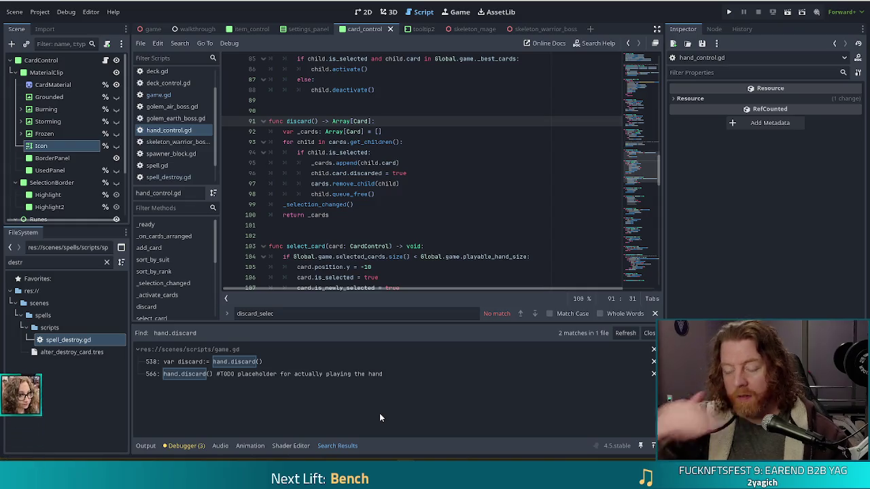
left_click(316, 374)
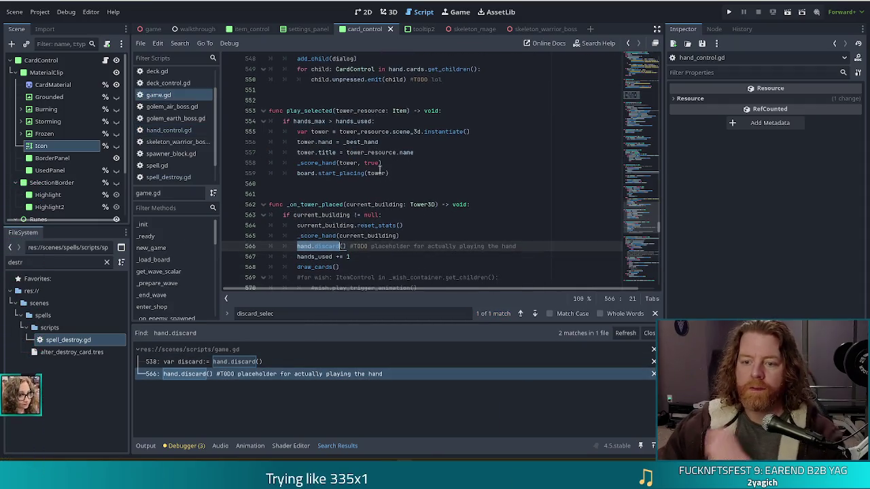
left_click(345, 246)
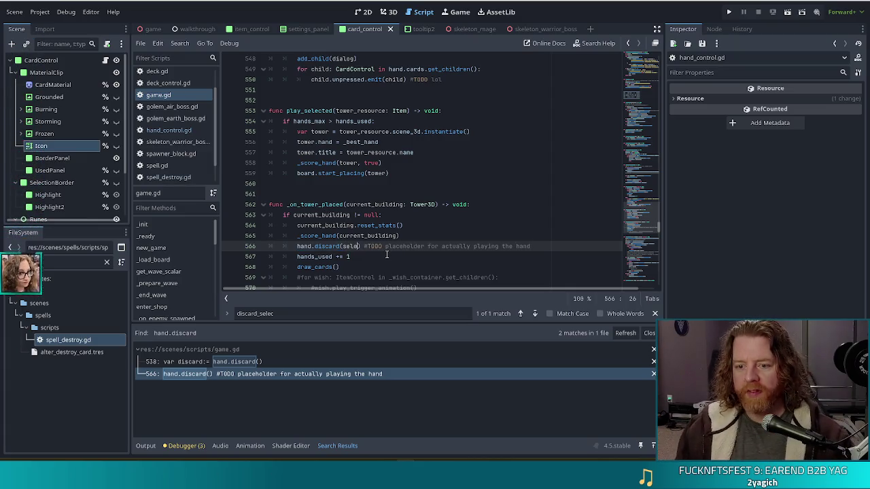
Step: Keep line 566's call empty, inspect the line 538 call, and return to hand_control.gd's discard()
type("selec")
key("BackSpace")
key("BackSpace")
key("BackSpace")
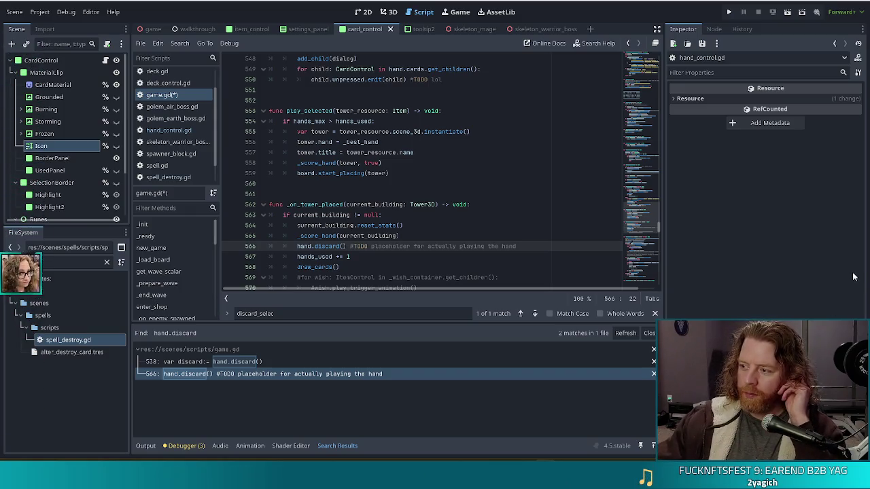
left_click(429, 208)
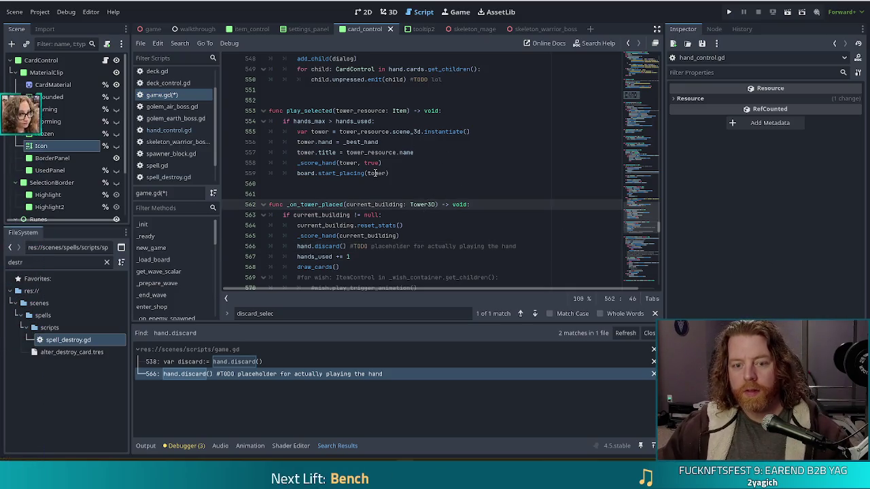
left_click(233, 362)
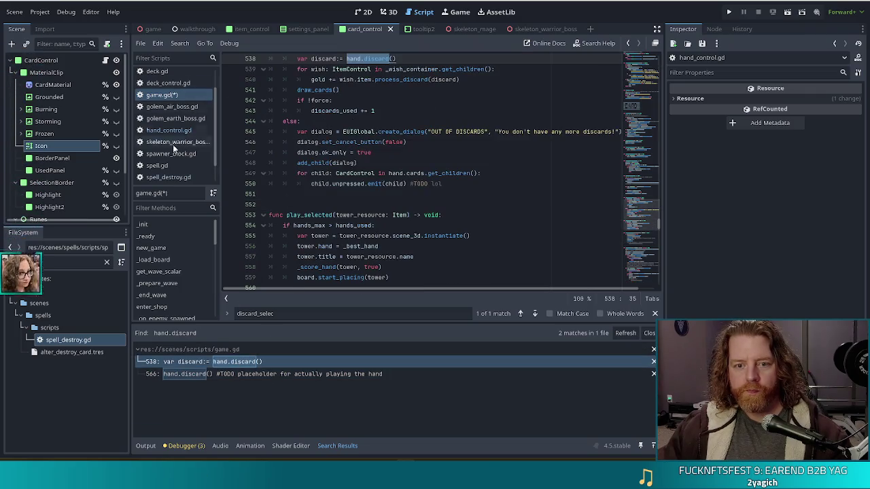
left_click(169, 130)
left_click(466, 141)
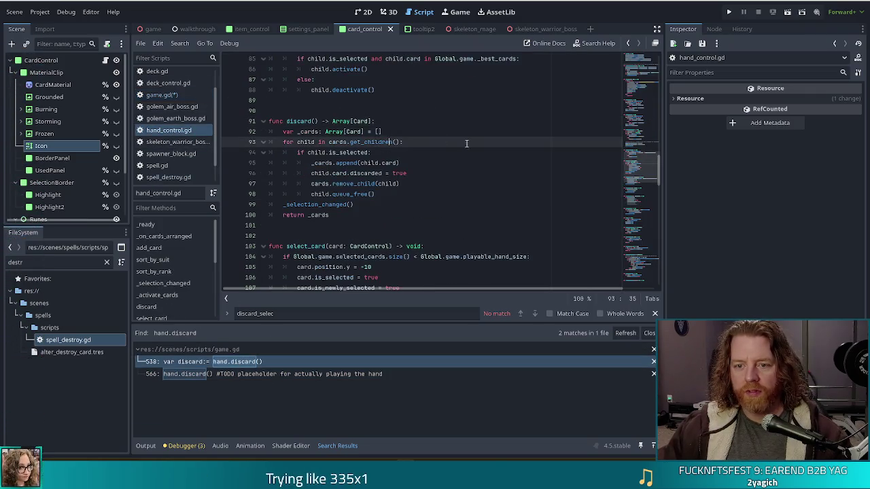
Step: Give discard() a parameter _cards: Array[Card]
left_click(310, 121)
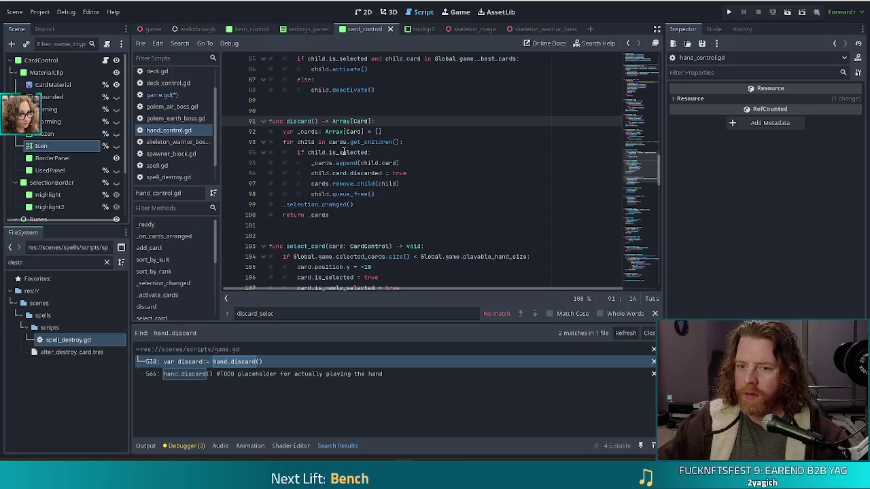
type("car")
key("BackSpace")
key("BackSpace")
key("BackSpace")
type("_cards")
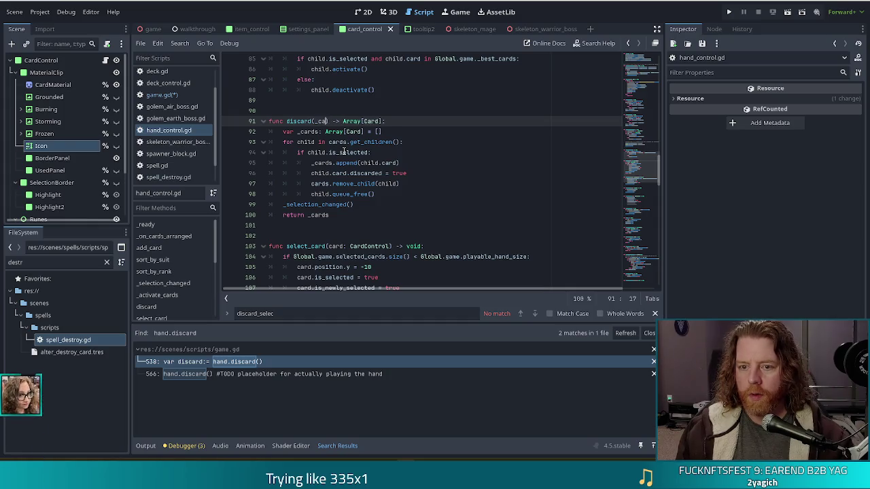
type(": Array")
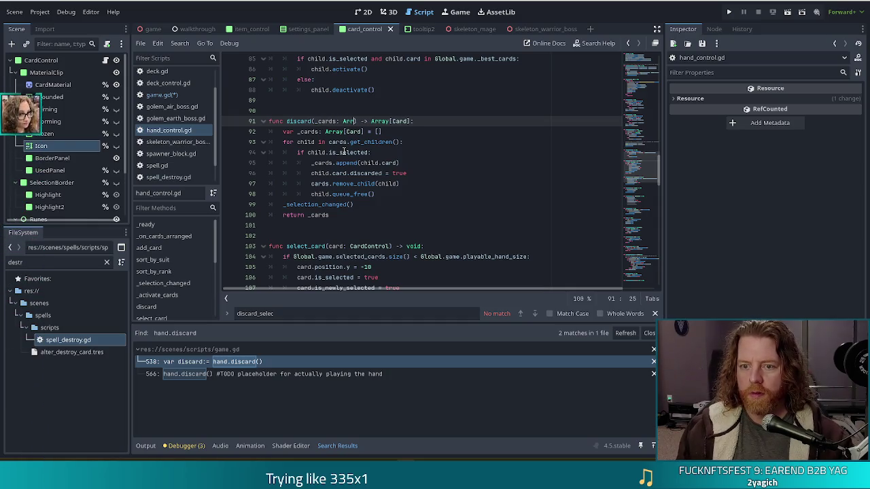
type("[Card")
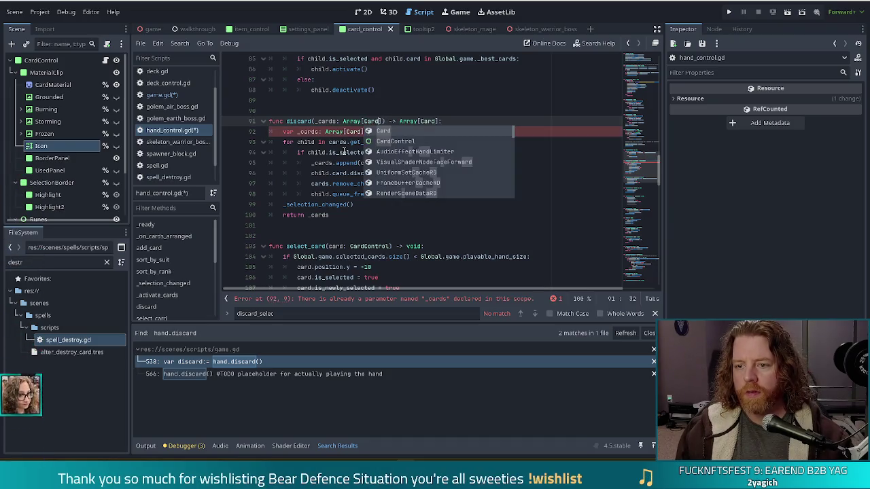
left_click(333, 173)
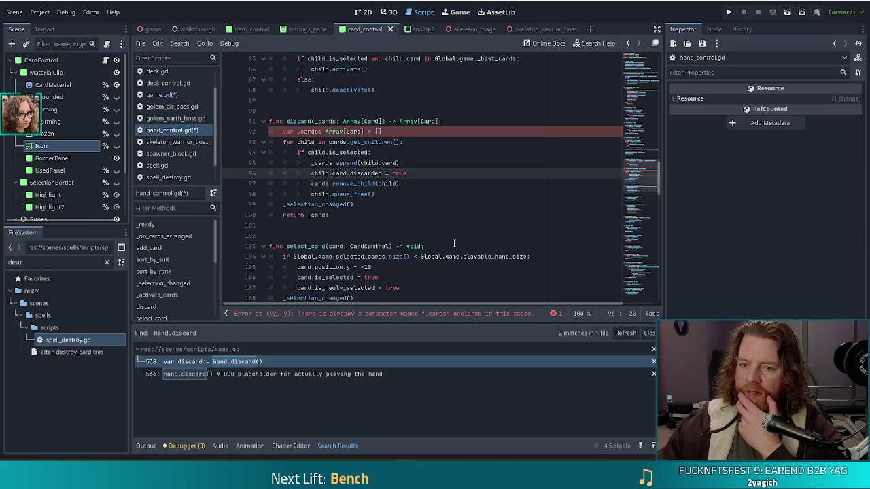
mouse_move(376, 182)
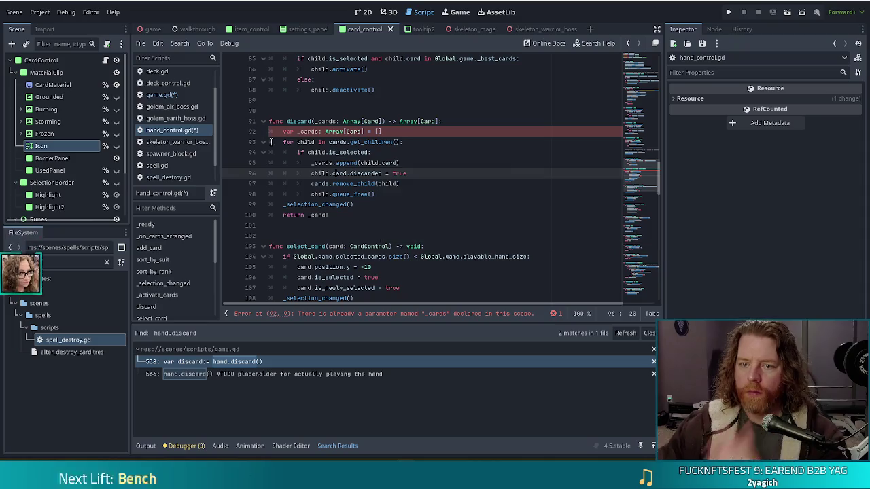
Step: Comment out the local _cards declaration and check where cards is defined
left_click(299, 131)
key("ctrl+k")
left_click(322, 142)
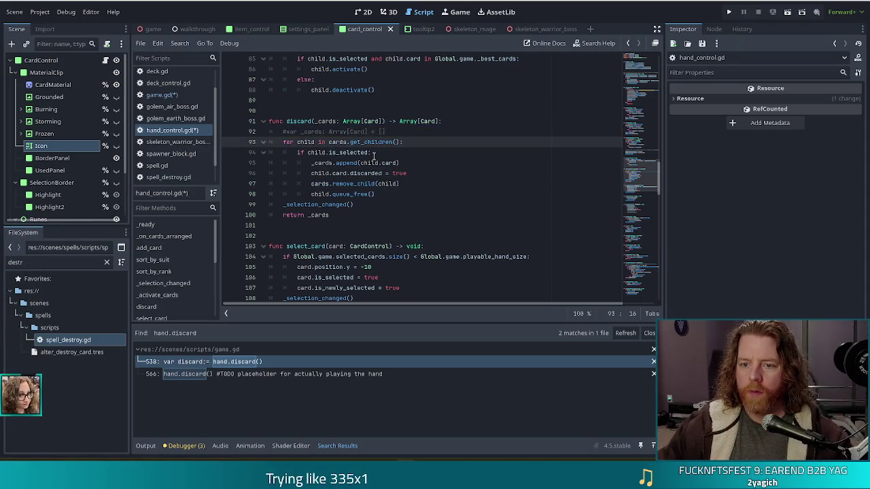
left_click(360, 142)
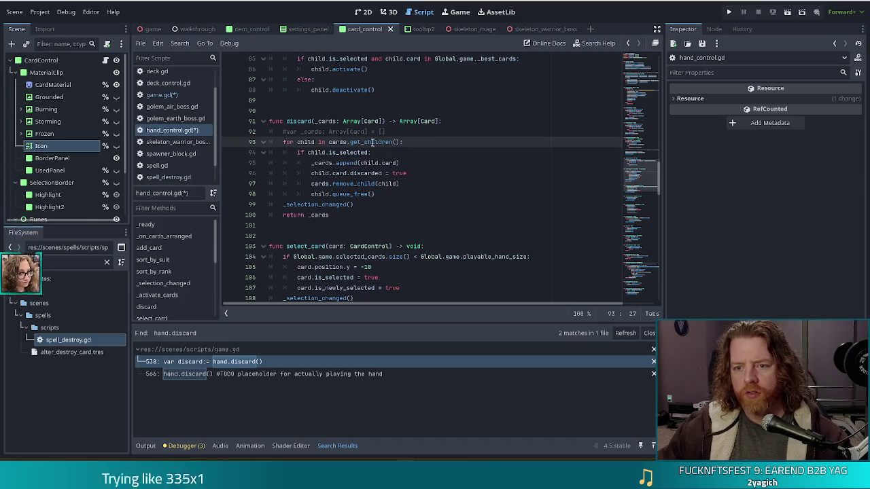
mouse_move(372, 142)
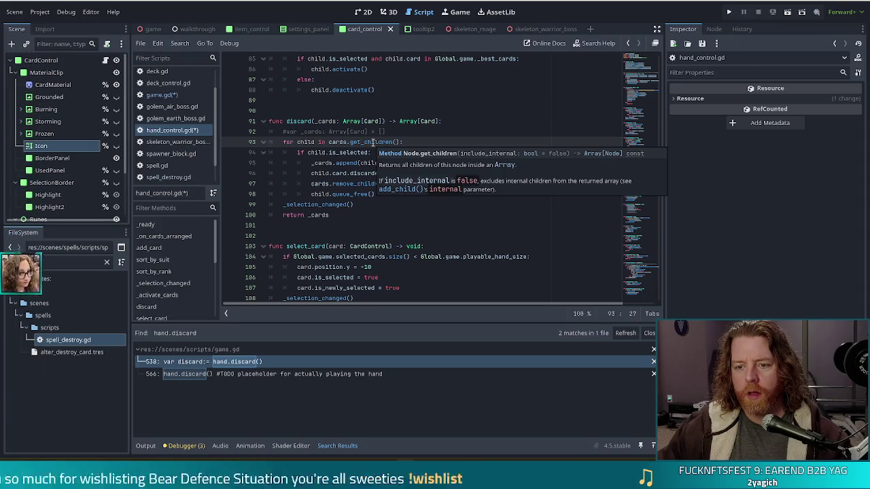
left_click(338, 143, "ctrl")
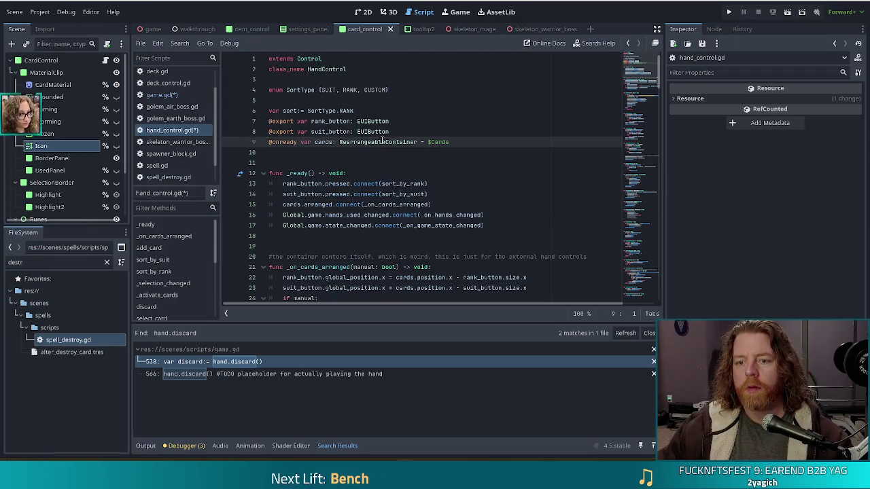
key("alt+Left")
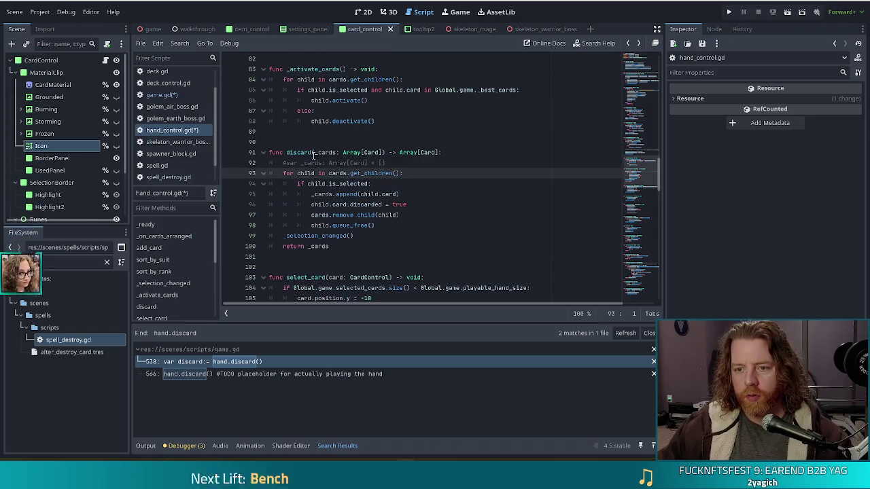
Step: Rename discard()'s parameter to controls: Array[CardControl]
left_click(346, 152)
mouse_move(348, 150)
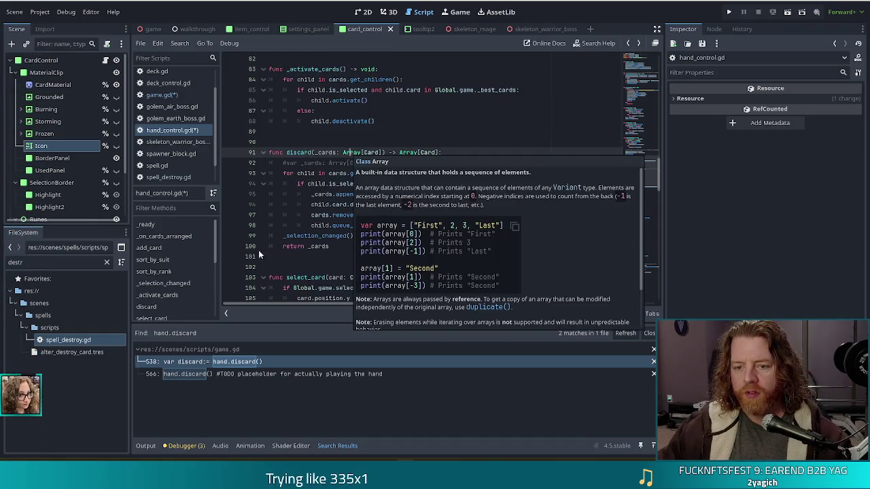
left_click(307, 173)
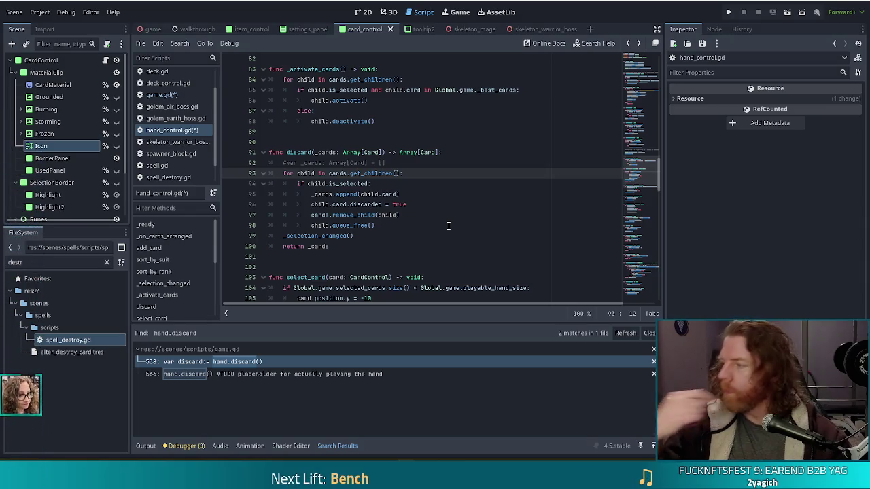
double_click(325, 153)
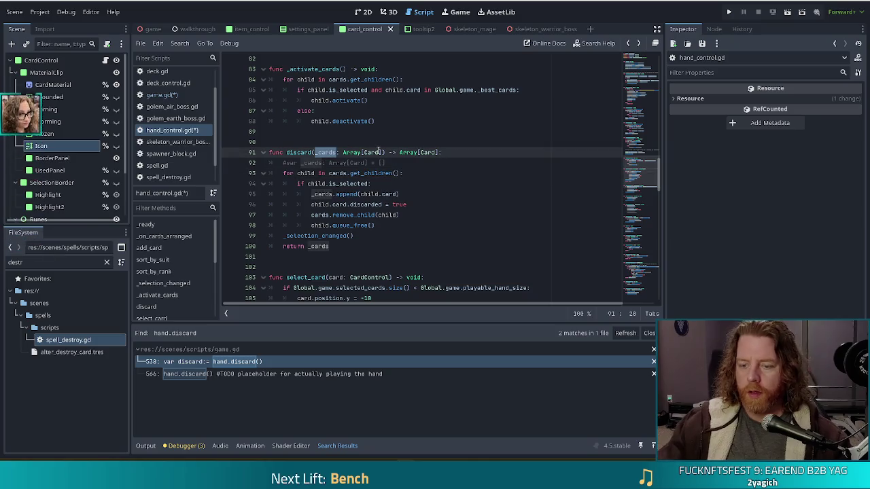
type("controls")
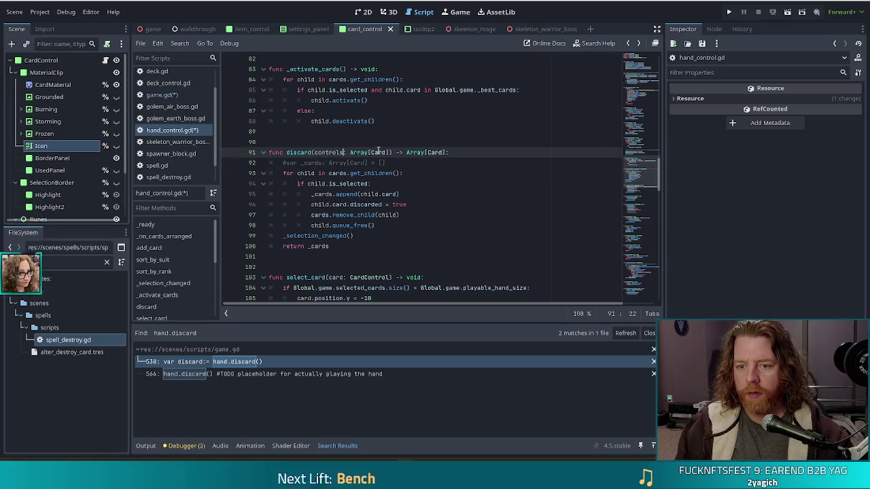
left_click(388, 152)
type("C")
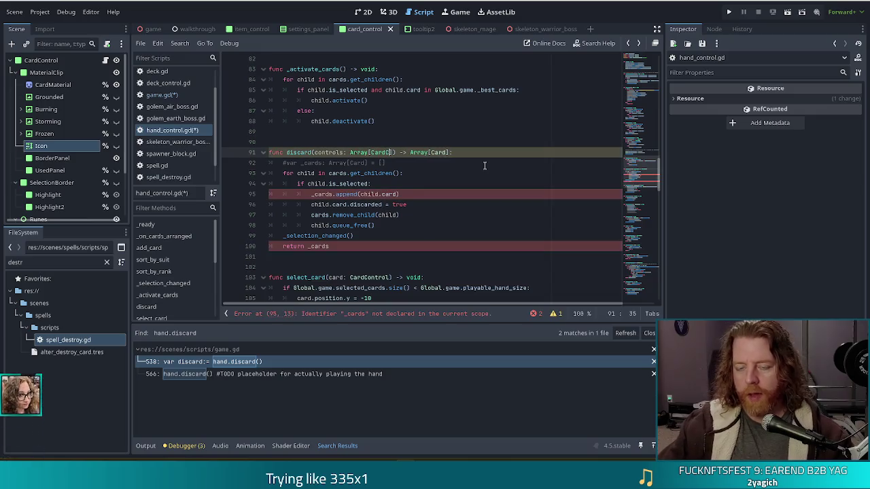
type("ont")
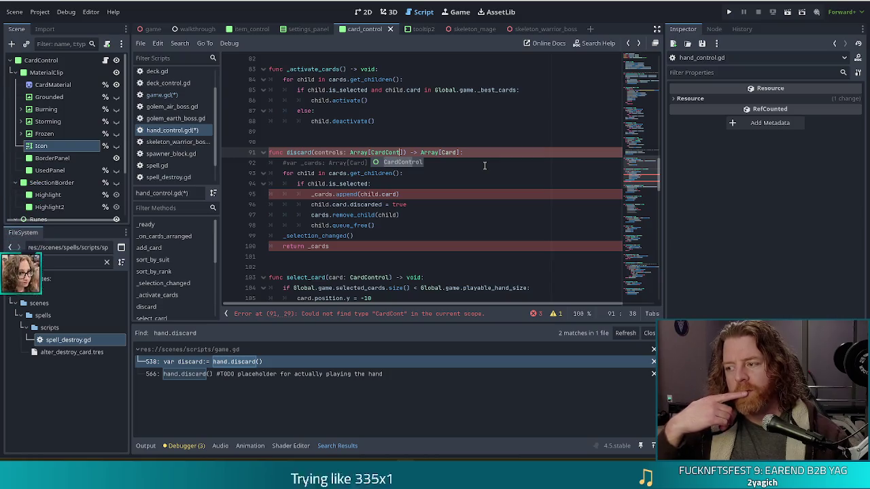
key("Return")
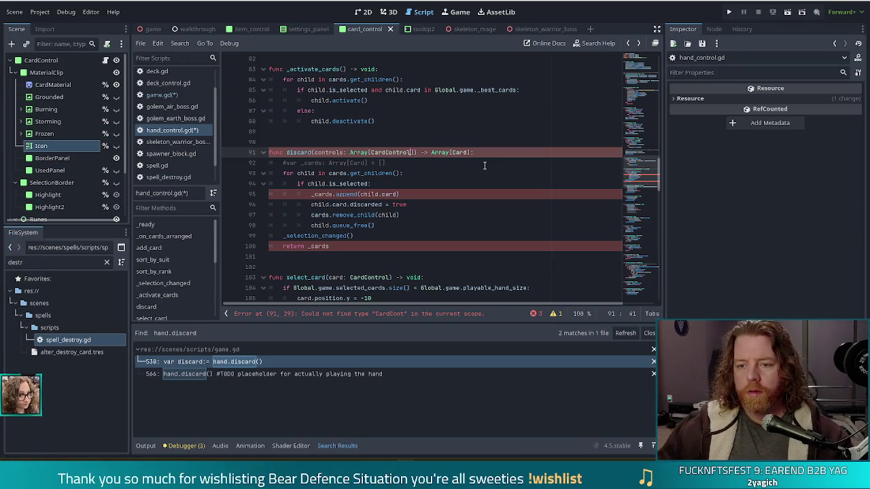
Step: Rename the discard loop's variable to child
left_click(441, 194)
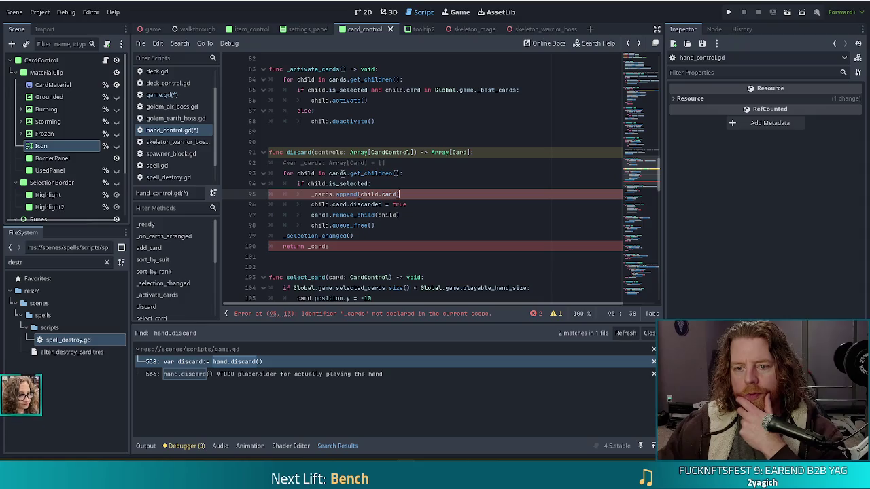
left_click(294, 163)
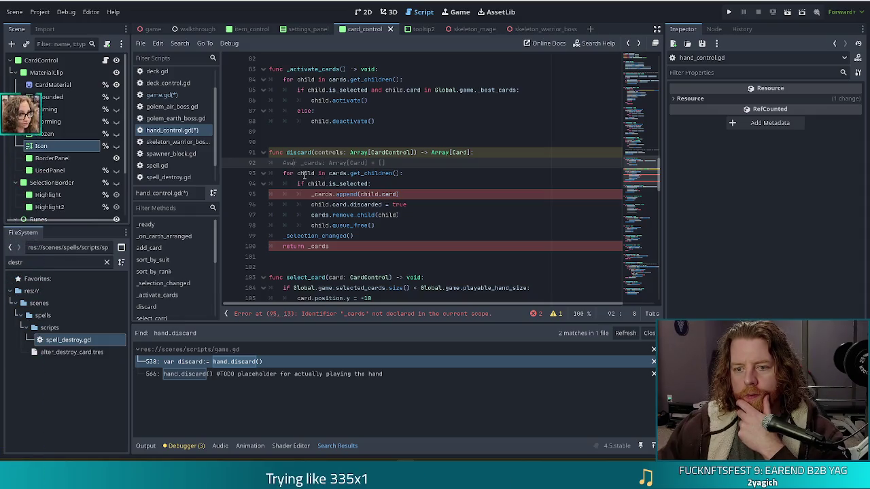
left_click(304, 174)
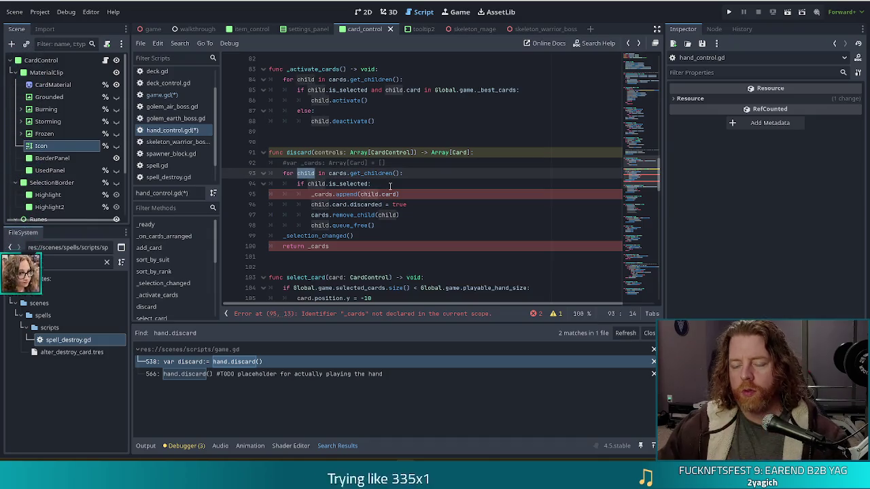
type("o")
key("BackSpace")
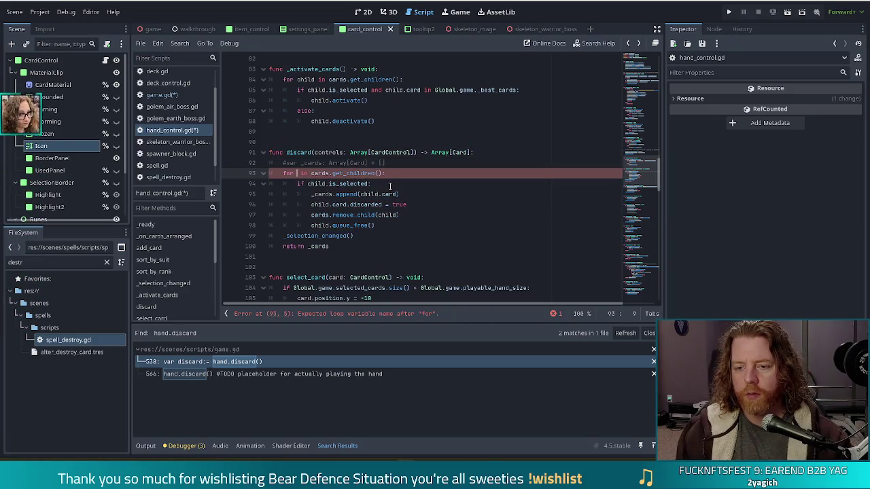
type("child")
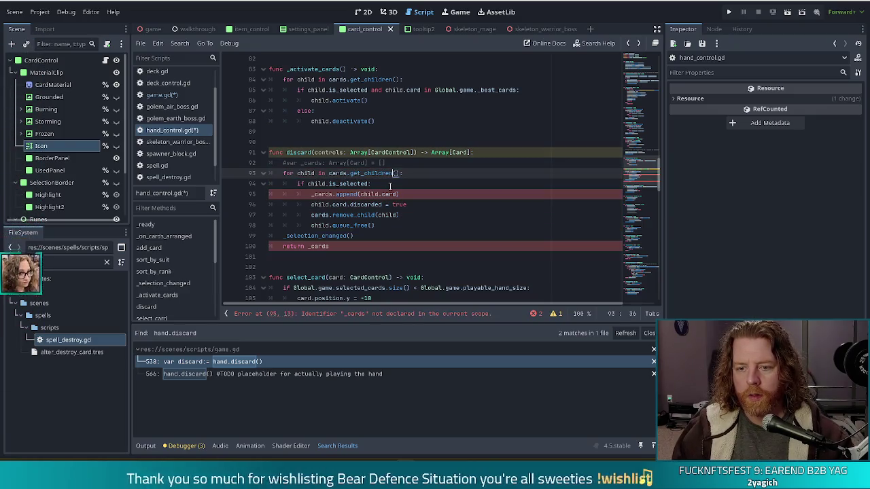
Step: Make the loop iterate over controls, reading 'for child in controls:', then open game.gd's line 538 call
key("Left")
key("Left")
key("Left")
key("ctrl+shift+Right")
key("ctrl+shift+Right")
key("ctrl+shift+Right")
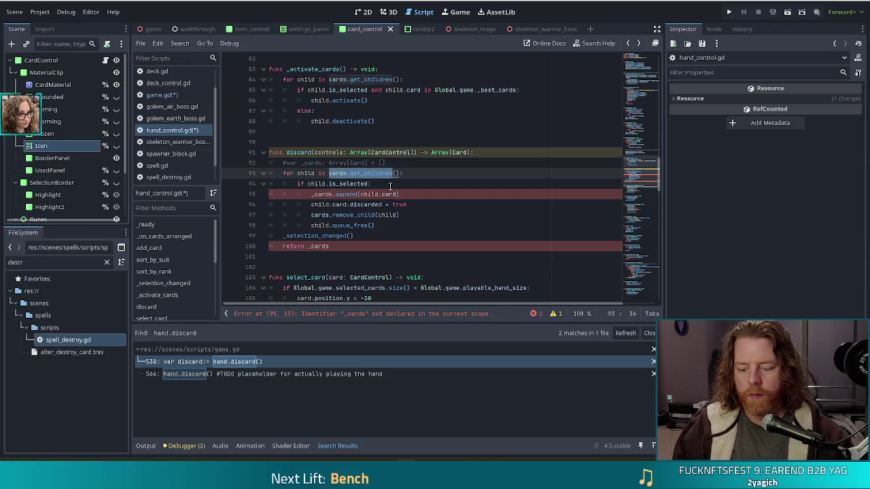
type("controls")
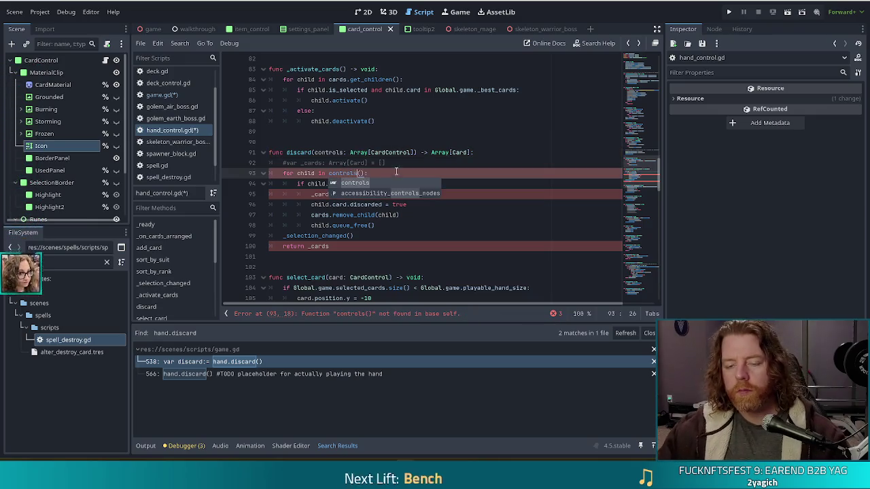
key("Escape")
key("Up")
key("Up")
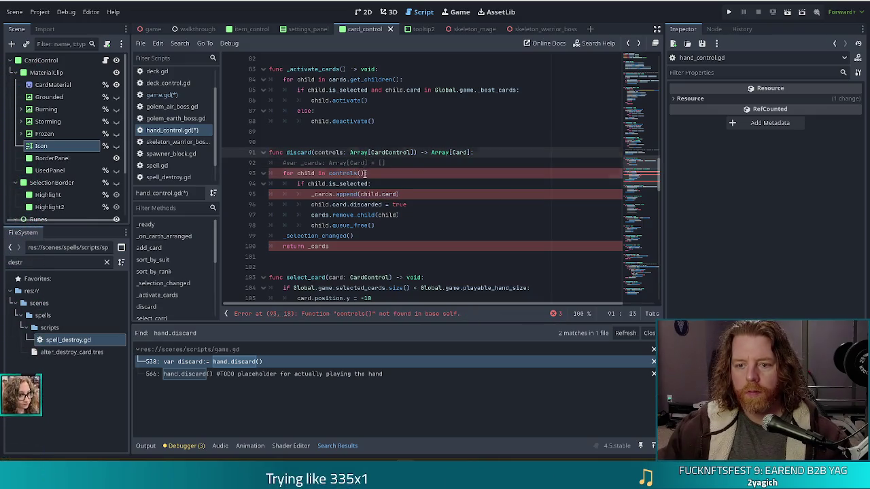
left_click(366, 174)
key("BackSpace")
key("BackSpace")
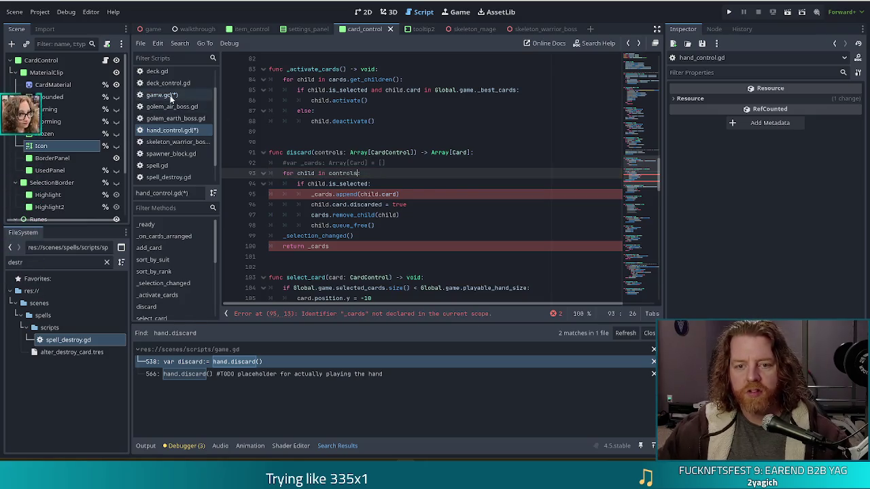
left_click(169, 96)
left_click(386, 79)
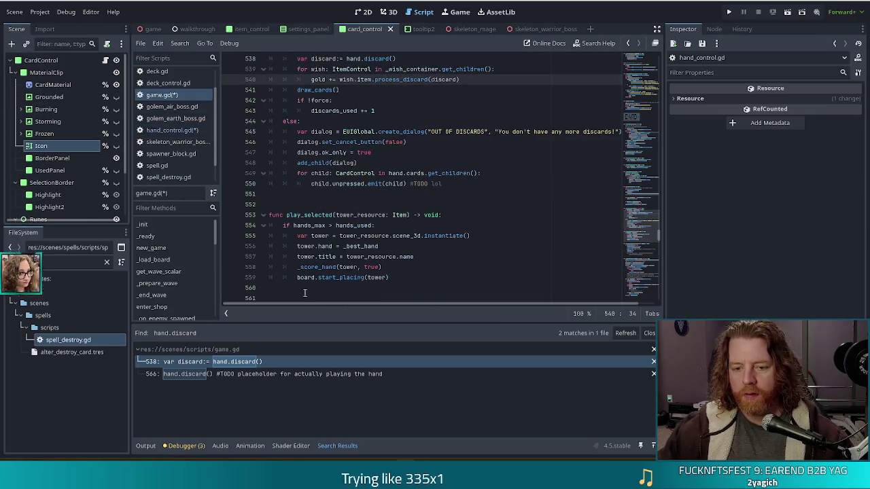
Step: Find the selected_cards declaration in game.gd, then go back to hand_control.gd's discard()
key("ctrl+f")
type("selected")
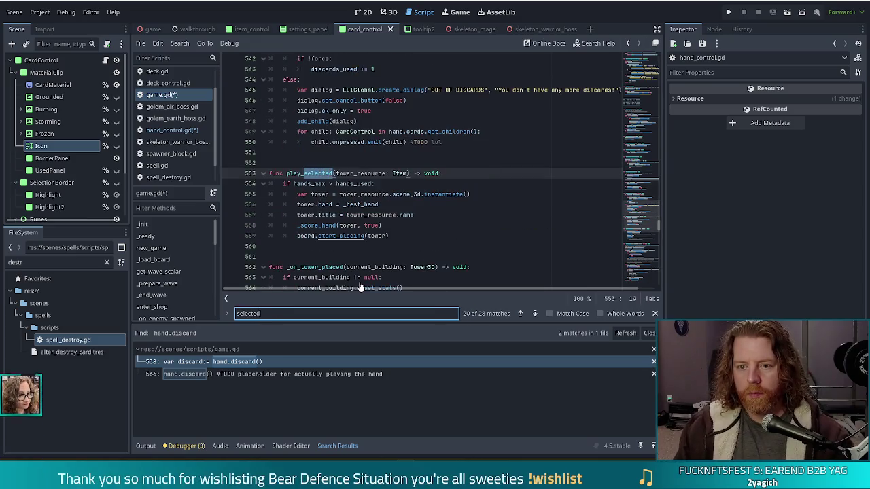
type("_car")
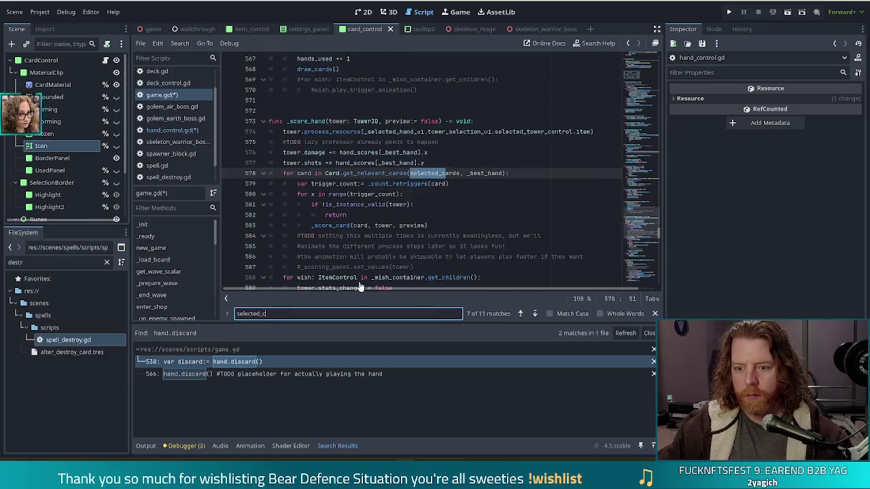
left_click(436, 175, "ctrl")
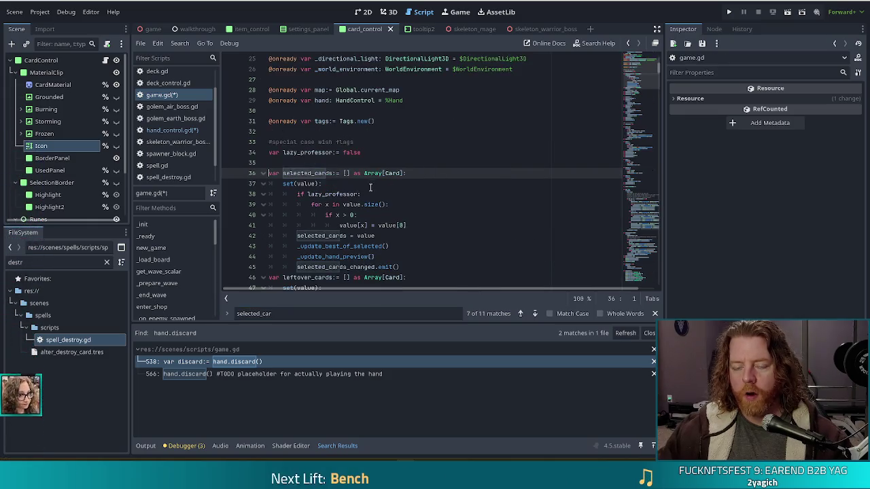
scroll(391, 216, "down", 4)
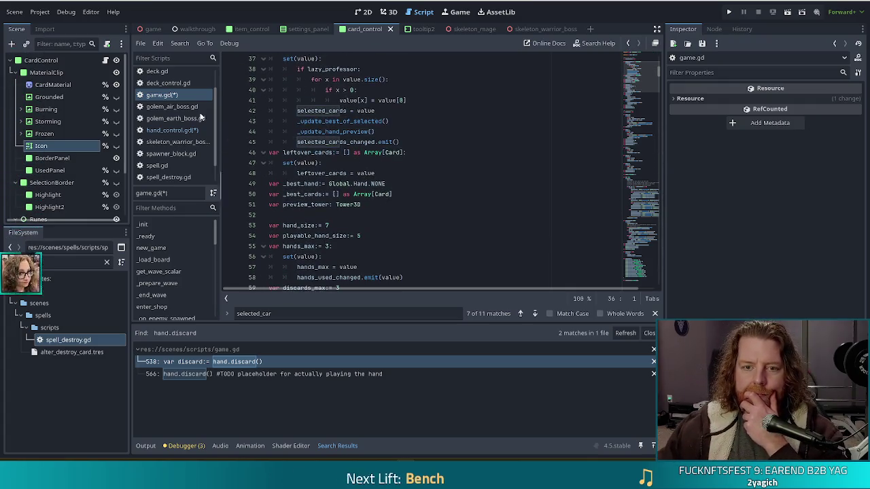
left_click(175, 129)
left_click(434, 184)
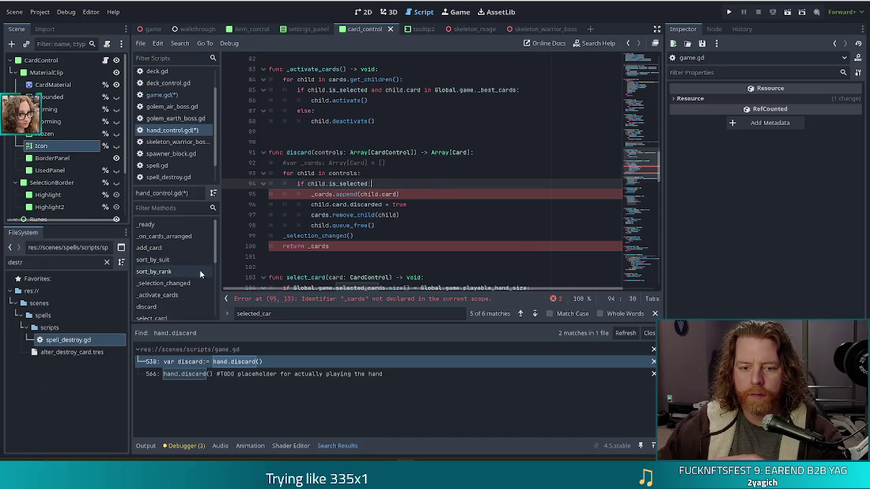
mouse_move(216, 248)
left_mouse_down()
mouse_move(212, 305)
mouse_move(217, 231)
left_mouse_up()
left_click(329, 193)
scroll(367, 197, "down", 3)
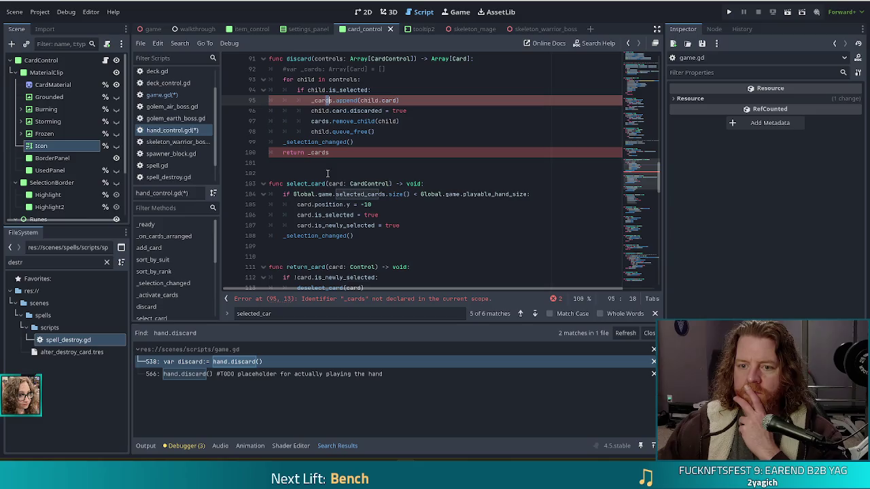
scroll(388, 138, "up", 1)
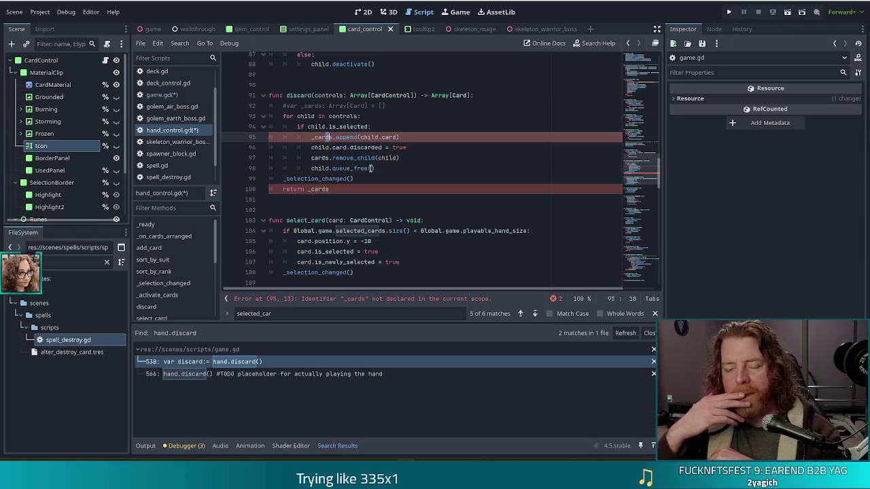
left_click(169, 95)
left_click(335, 132)
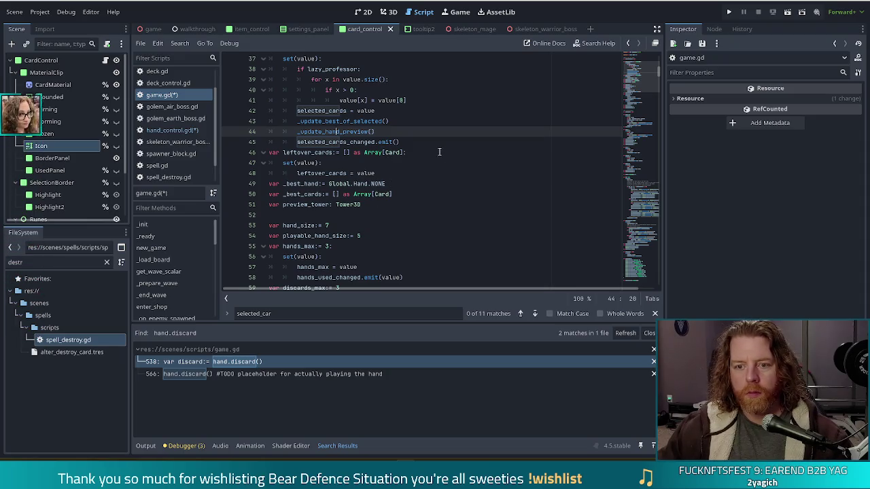
Step: Search game.gd for 'selected_cards' and close the Search Results panel
key("ctrl+f")
type("s")
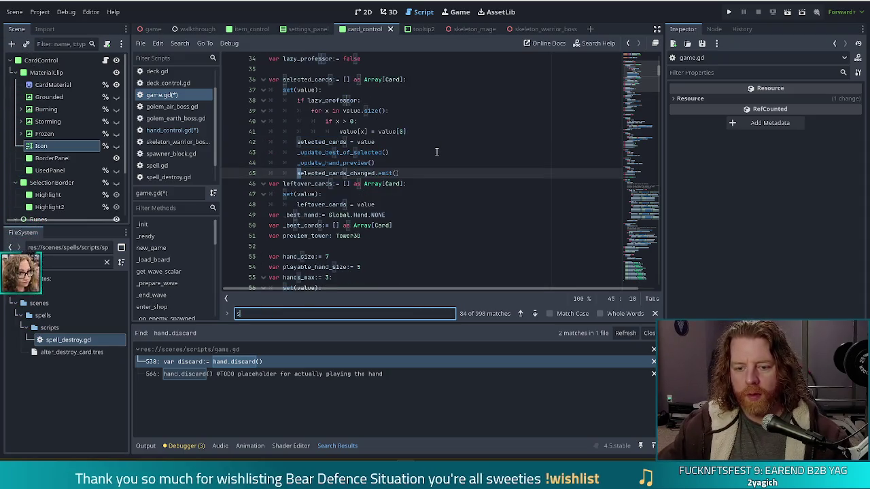
type("elected_car")
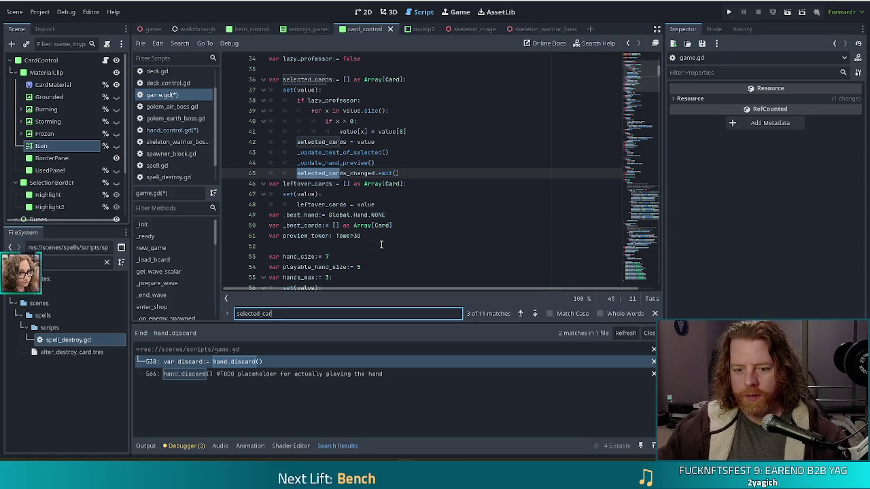
left_click(649, 333)
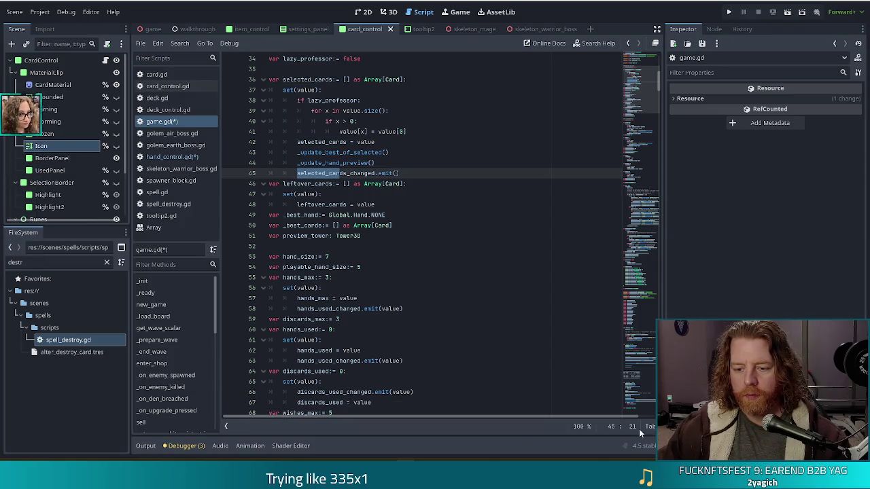
left_click(352, 175)
key("ctrl+f")
type("selected_cards")
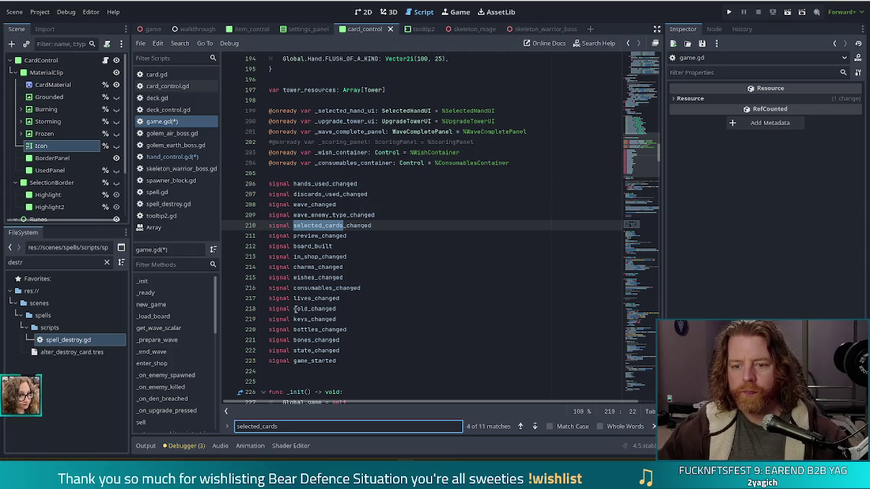
Step: Step through the next two selected_cards matches, then start a project-wide search for selected_cards
left_click(534, 427)
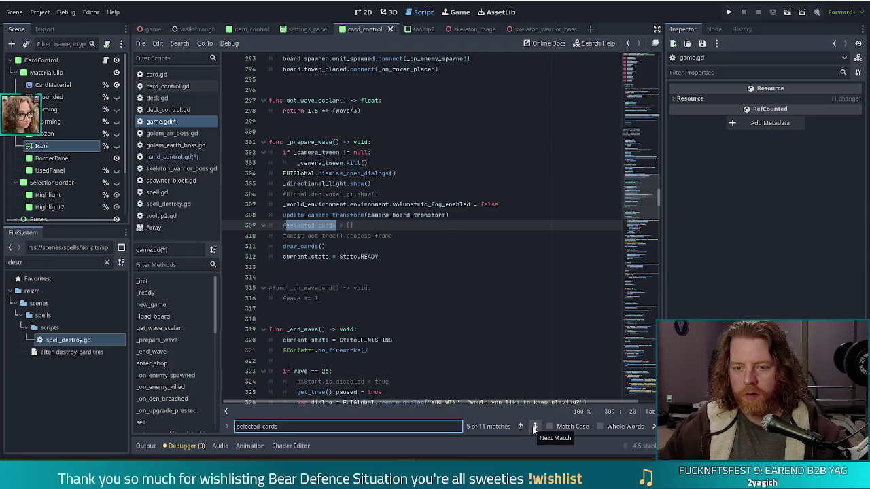
left_click(534, 427)
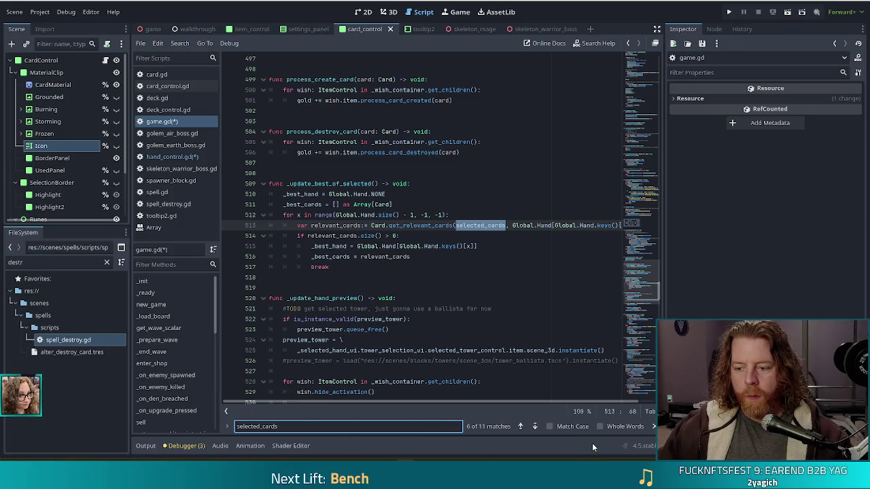
left_click(450, 234)
key("ctrl+shift+f")
type("selected_car")
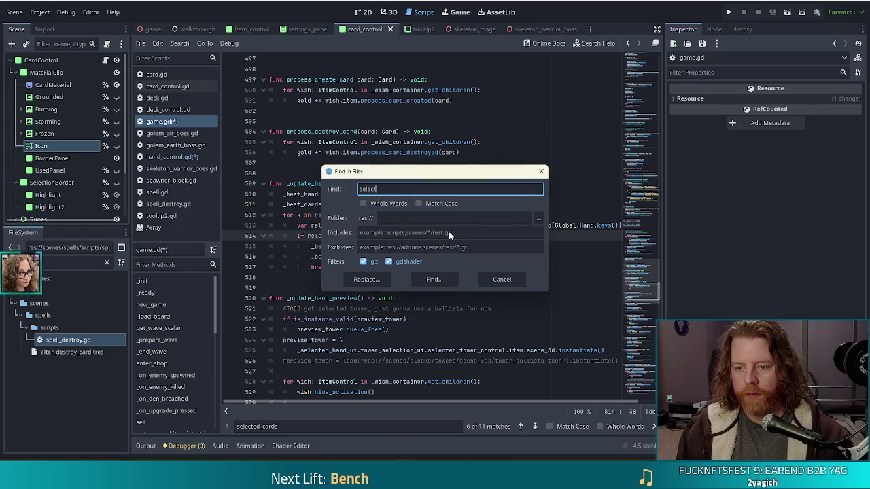
type("ds")
Step: Run the selected_cards search (45 matches in 11 files) and return to hand_control.gd's discard()
key("Return")
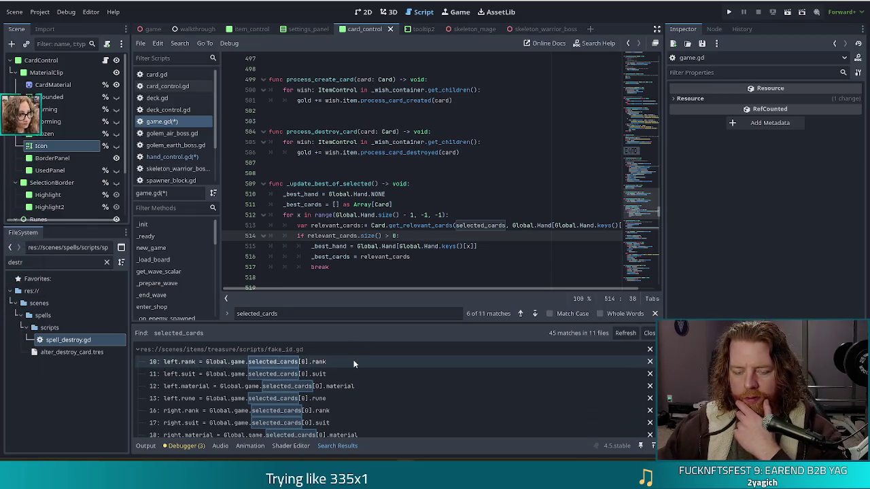
scroll(355, 365, "down", 10)
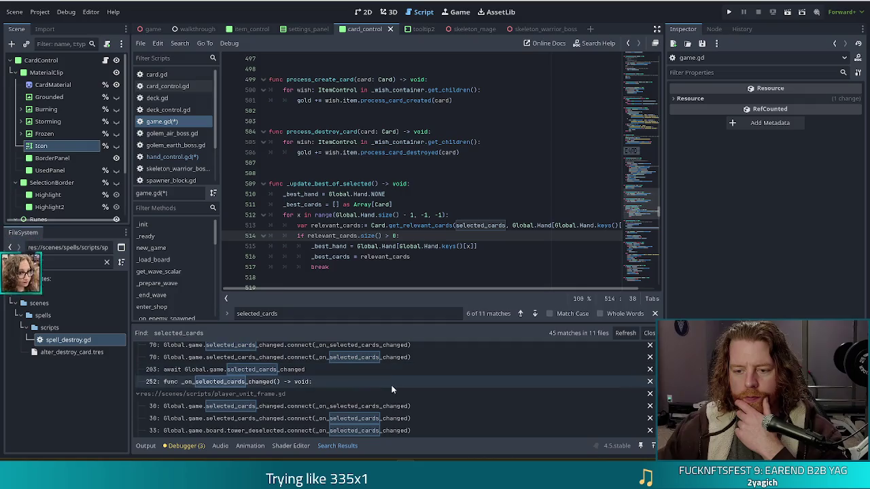
left_click(289, 174)
left_click(172, 156)
left_click(424, 184)
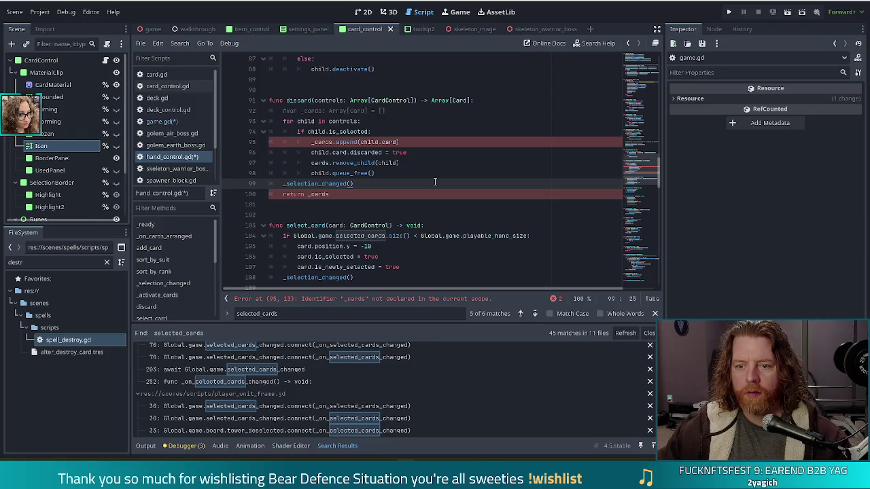
Step: Add a 'func get_selected_controls() -> Array[CardControl]:' header after _activate_cards, above discard()
scroll(356, 112, "up", 5)
scroll(367, 136, "down", 3)
left_click(388, 99)
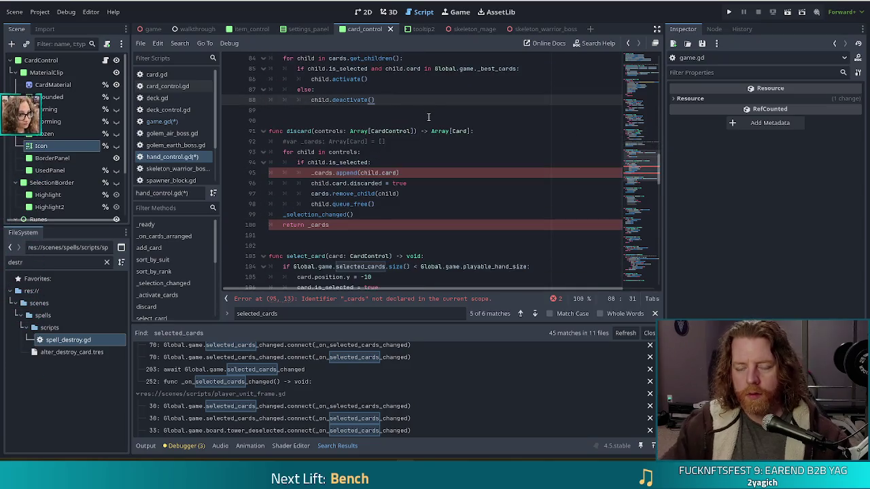
key("Return")
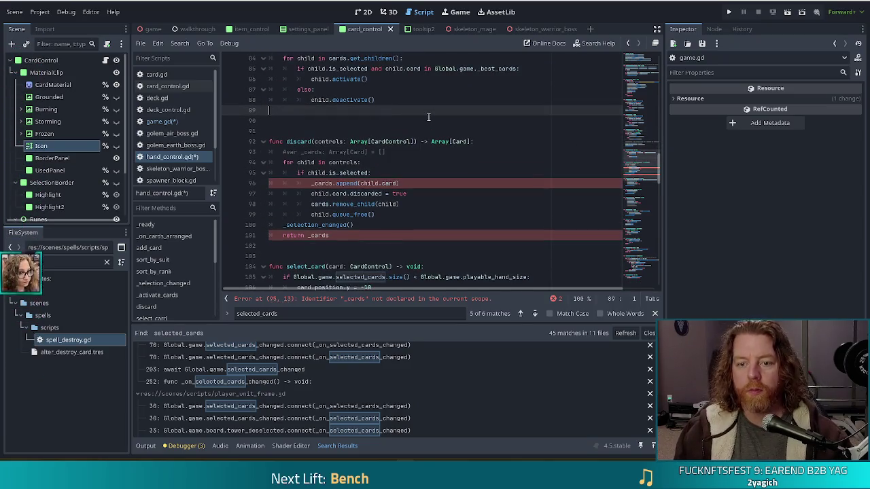
key("Return")
key("Return")
type("func d")
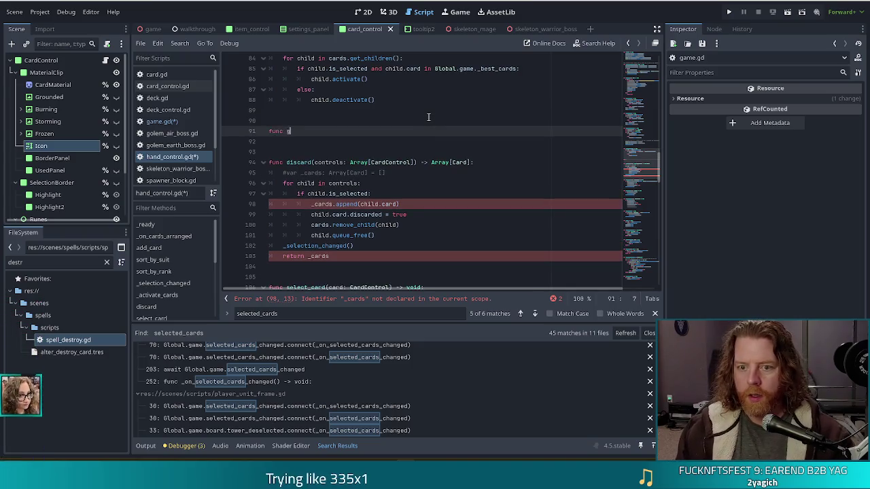
type("selec")
type("rolle")
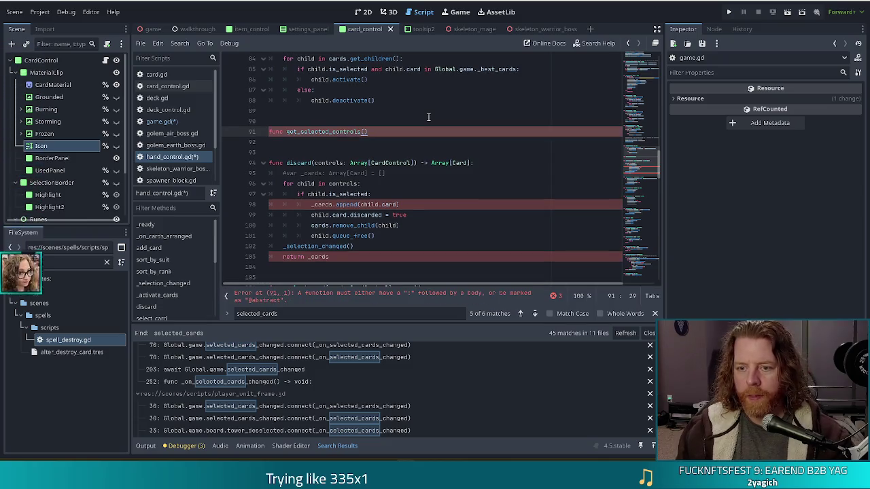
type(" -> ")
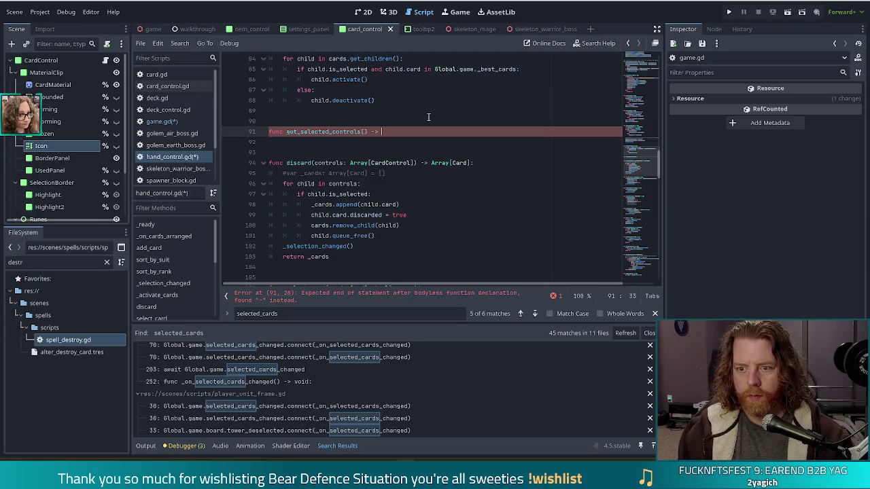
type("Array")
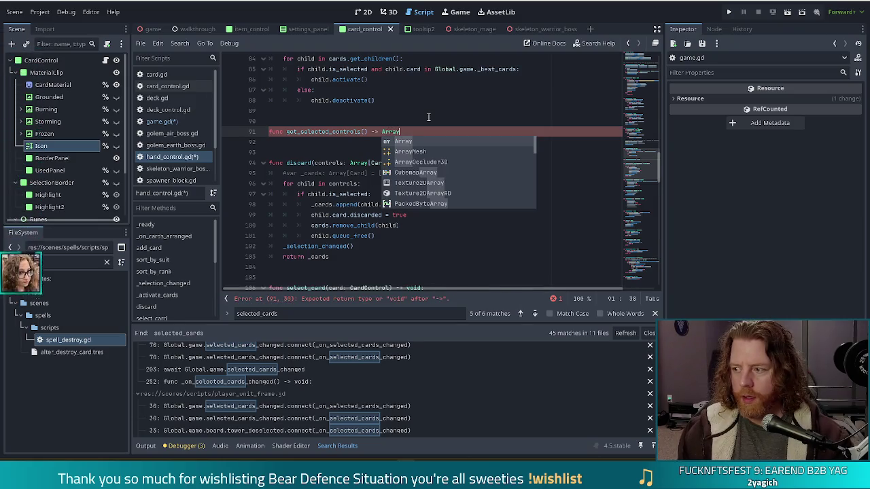
type("[CardControl")
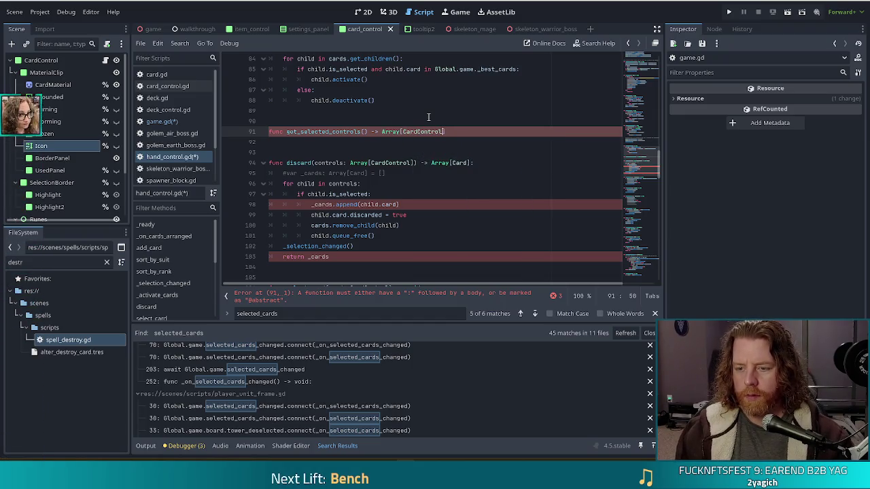
key("Return")
key("BackSpace")
type(":")
key("Return")
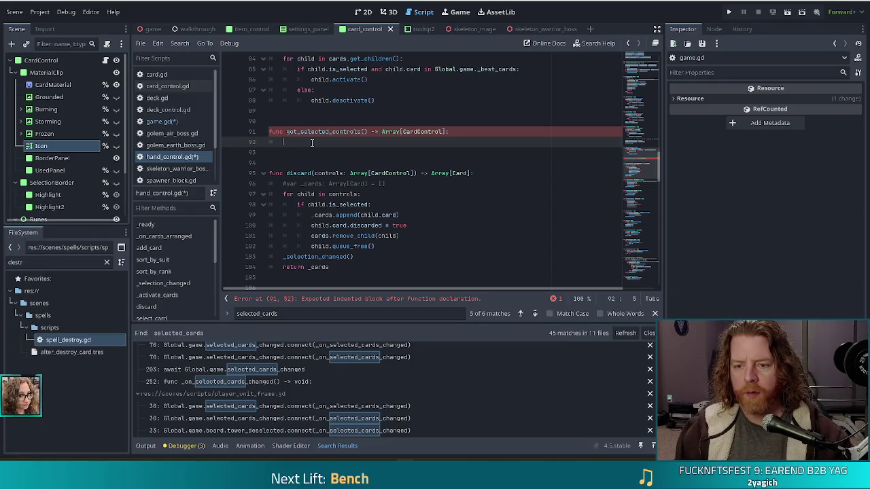
Step: Copy discard()'s loop and selection check into get_selected_controls' body
left_click_drag(374, 204, 399, 187)
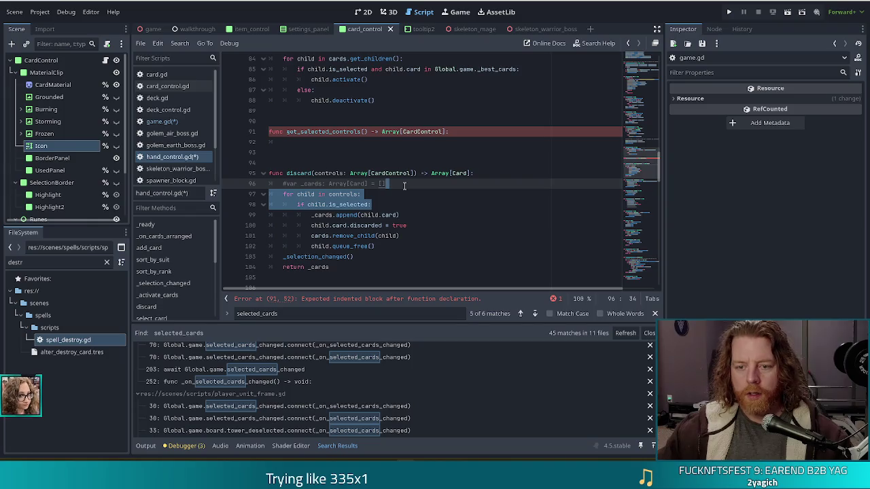
key("ctrl+c")
left_click(333, 142)
key("ctrl+v")
left_click(333, 142)
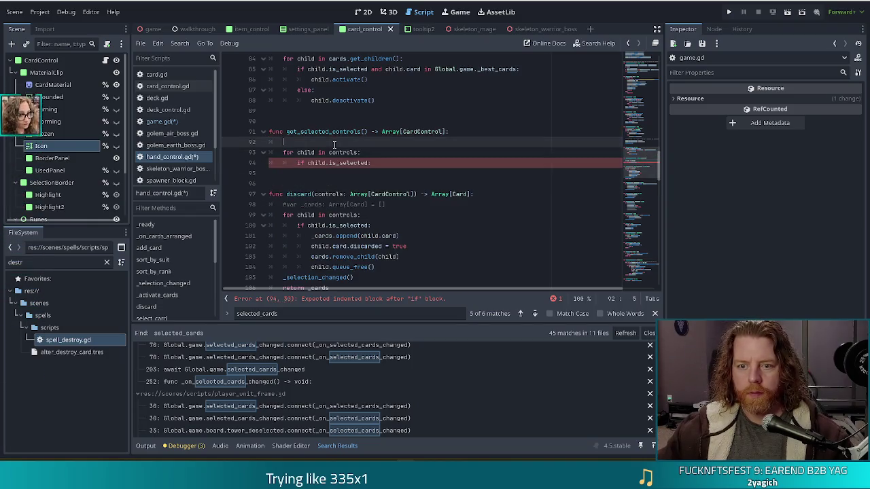
left_click(462, 133)
key("Delete")
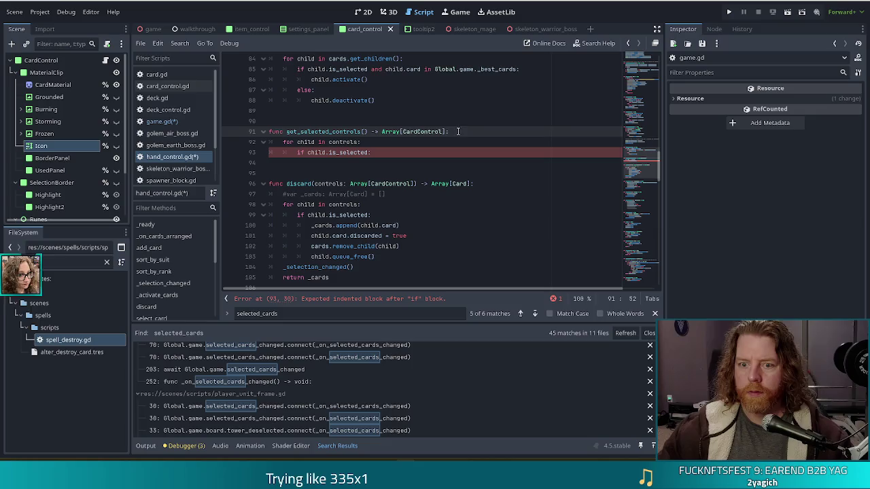
Step: Declare a local variable _controls of type Array[CardControl] in get_selected_controls
key("Return")
type("var _")
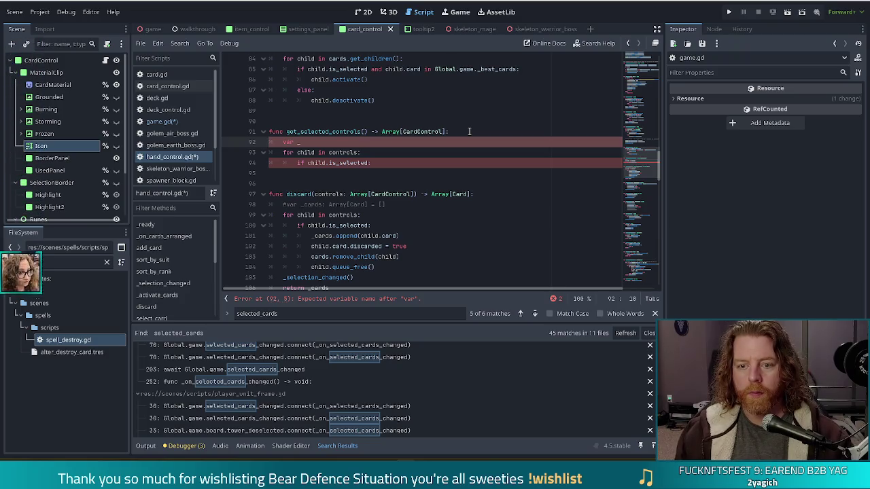
type("car")
key("BackSpace")
key("BackSpace")
key("BackSpace")
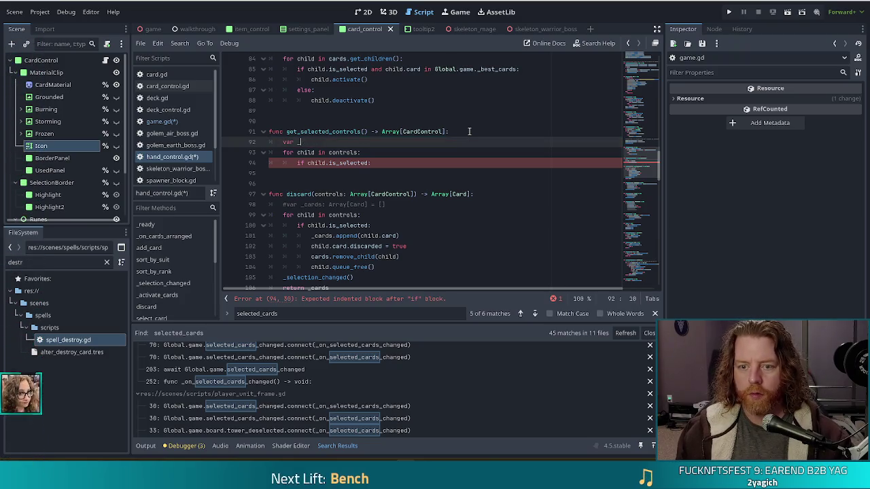
type("controls:")
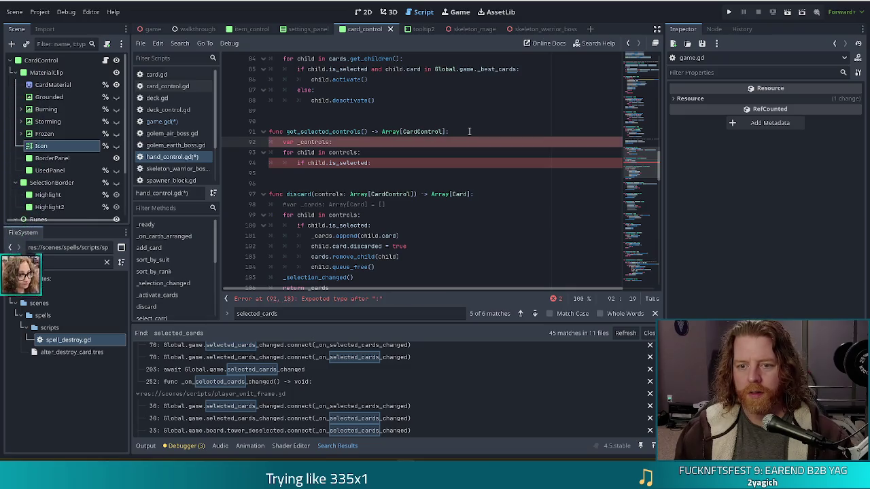
type("Array[Card")
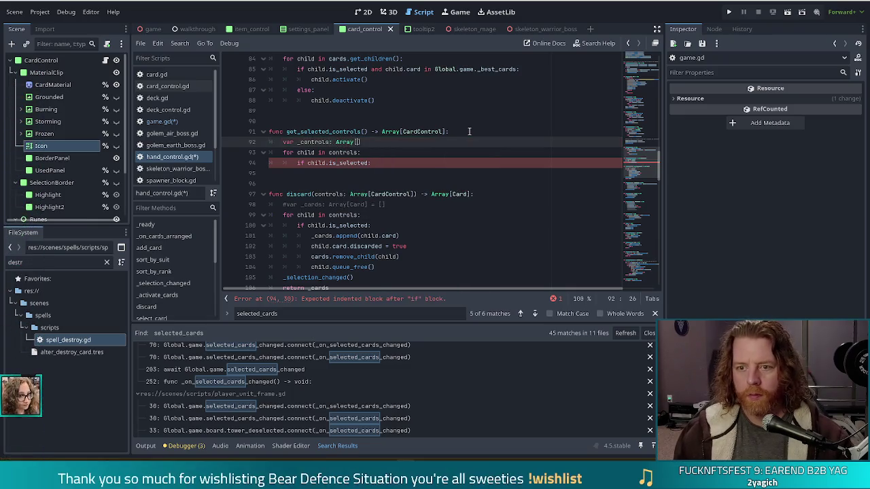
type("Contro")
key("Return")
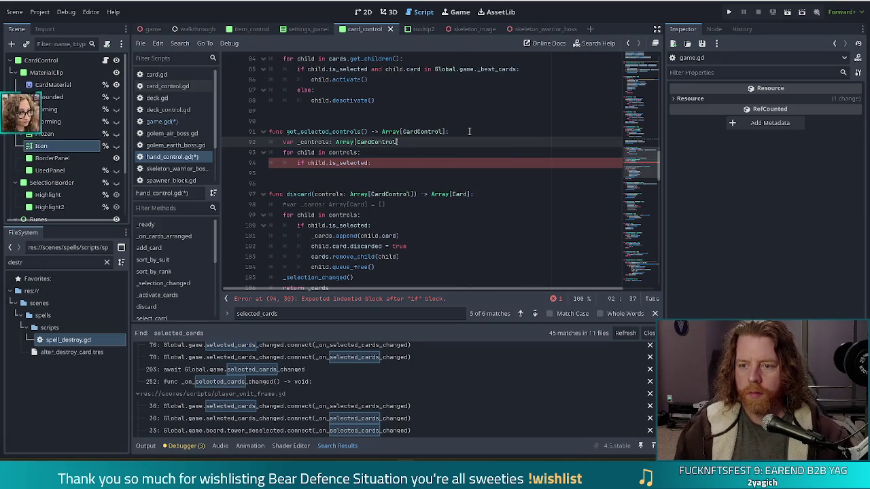
left_click(387, 163)
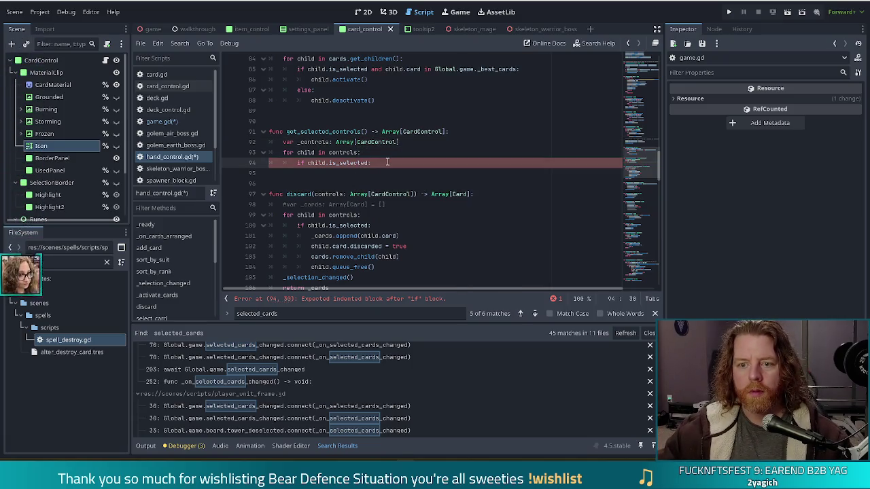
Step: Make the copied loop read 'for c in cards.get_children()', checking c for selection
double_click(350, 152)
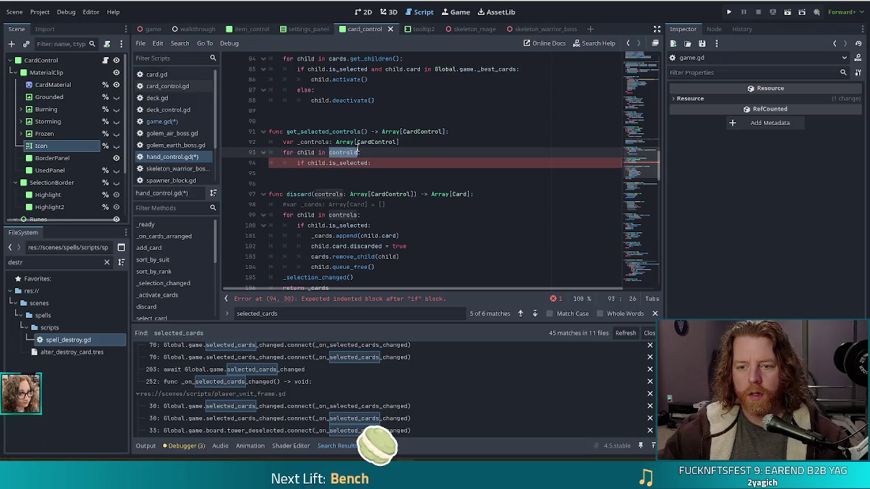
type("cards.get")
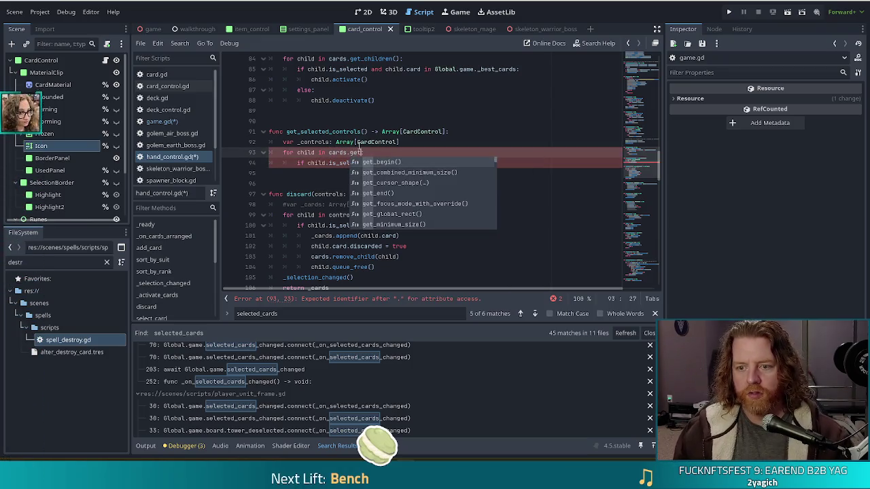
type("_children():")
key("Return")
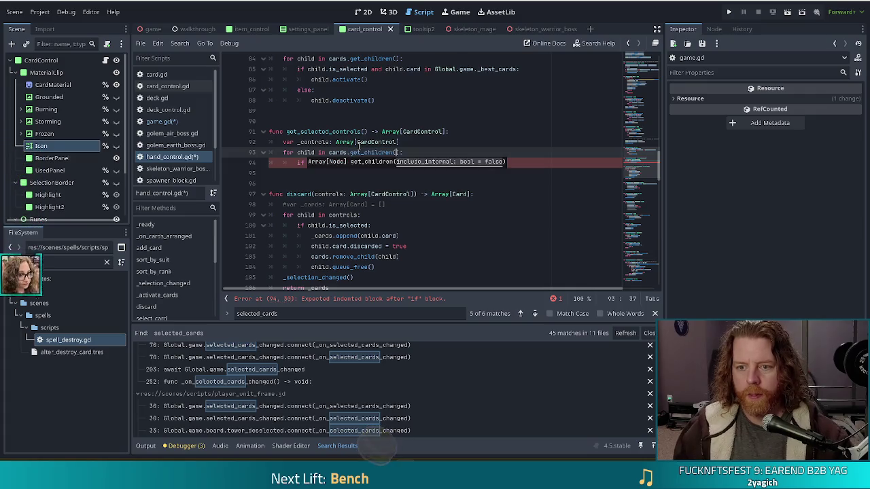
key("Escape")
left_click(350, 142)
double_click(306, 152)
type("c")
double_click(327, 163)
type("cted:")
Step: Append each selected c to _controls and end the function with 'return _controls'
key("End")
key("Return")
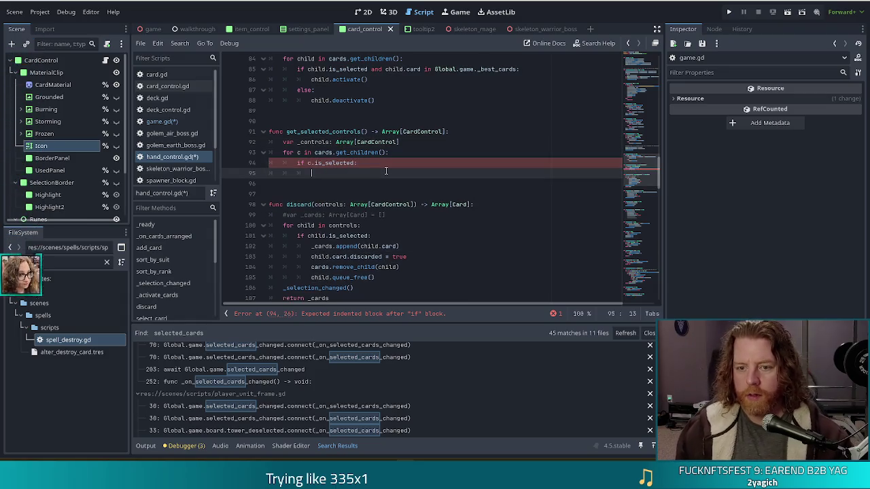
type("_co")
type("ols.append(")
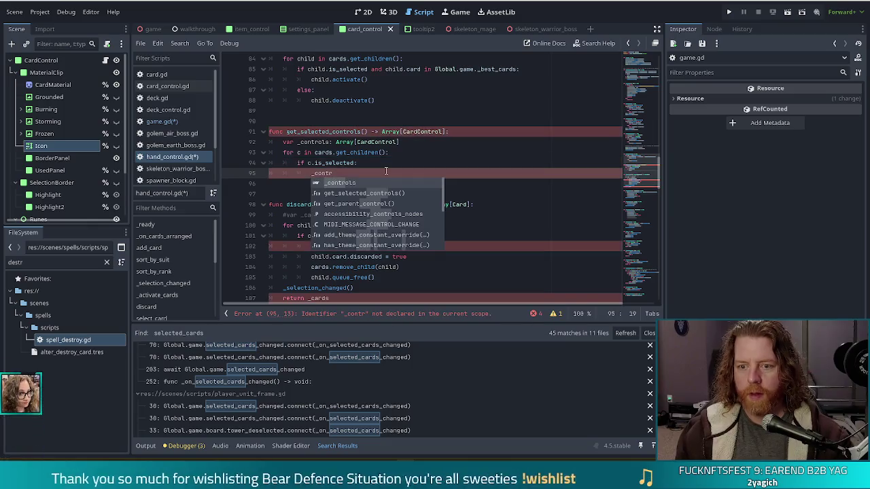
type("c)")
key("Return")
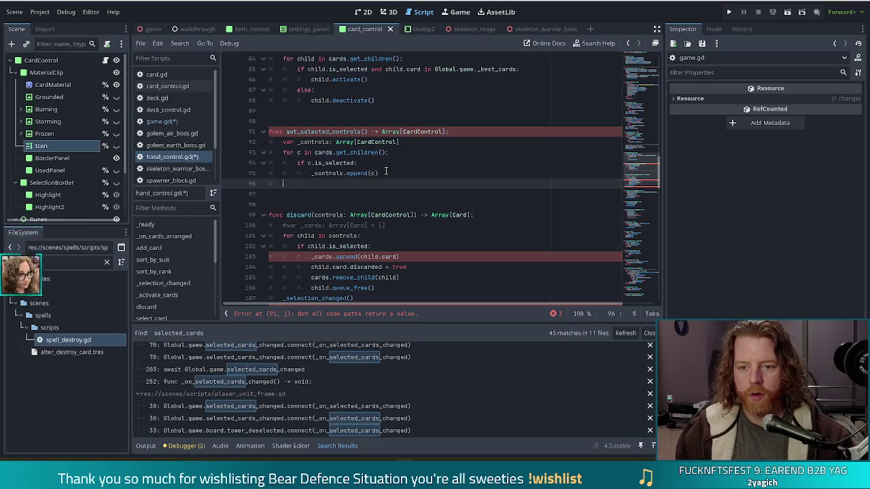
type("return _control")
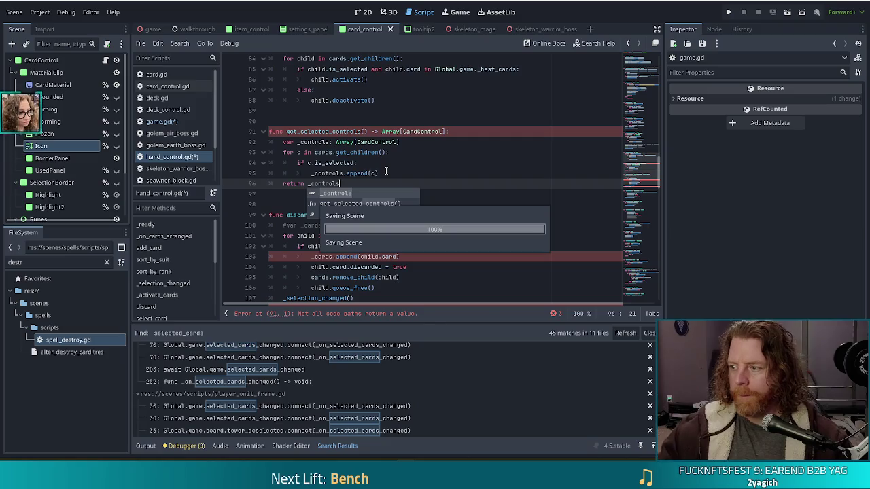
type("s")
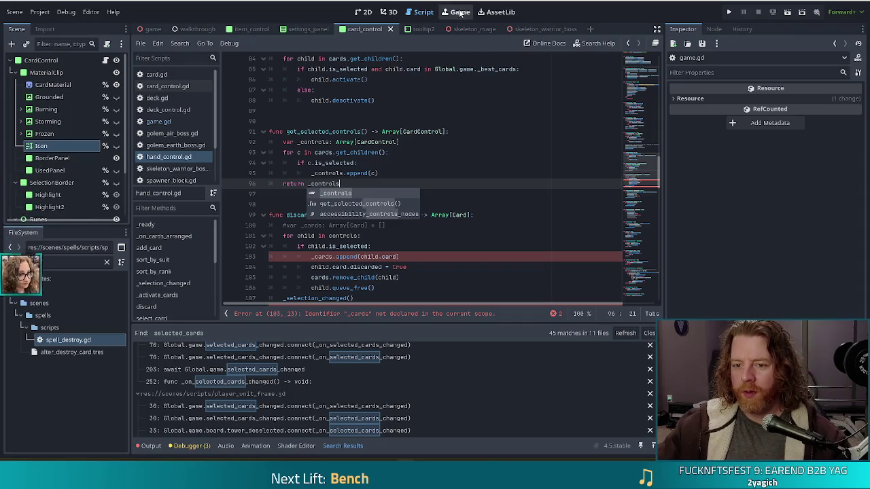
left_click(360, 175)
mouse_move(360, 178)
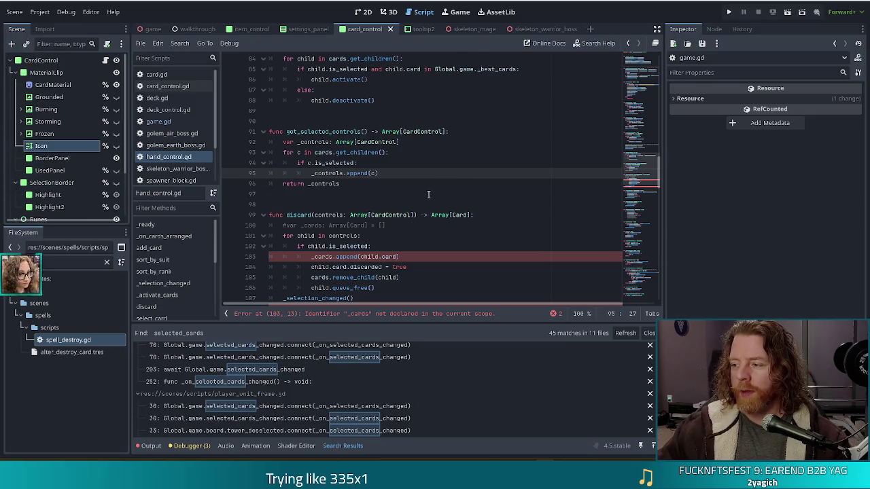
scroll(460, 270, "down", 1)
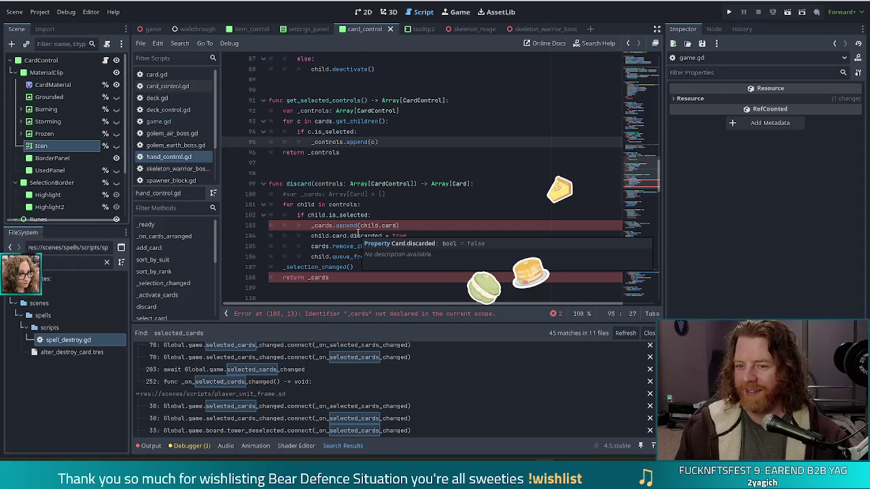
left_click(417, 222)
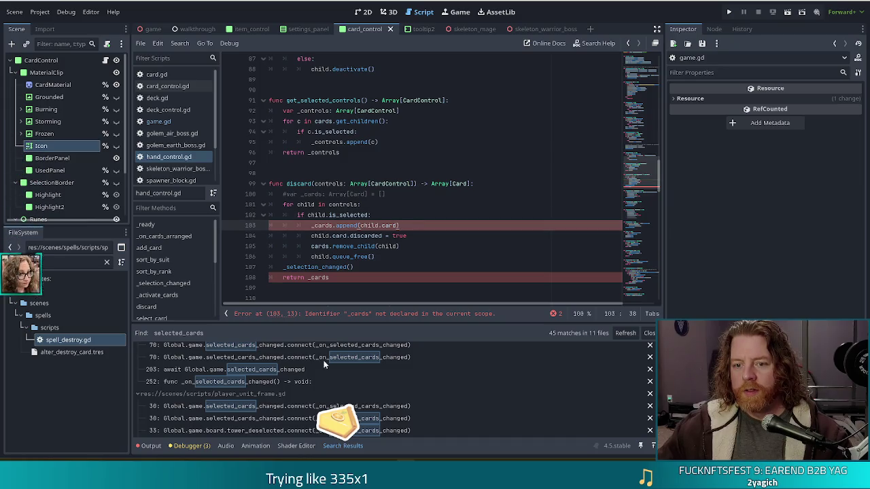
Step: Delete the selection check and append lines from the discard loop in hand_control.gd
left_click(376, 216)
left_click(344, 121)
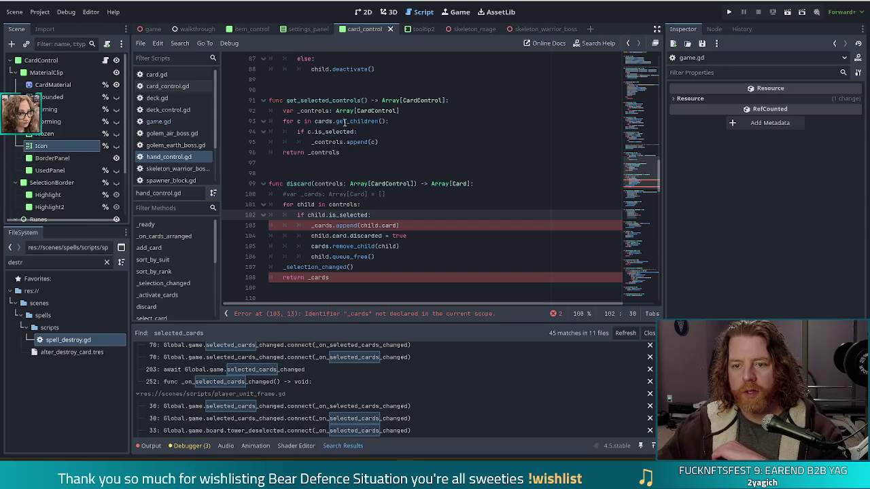
left_click(351, 152)
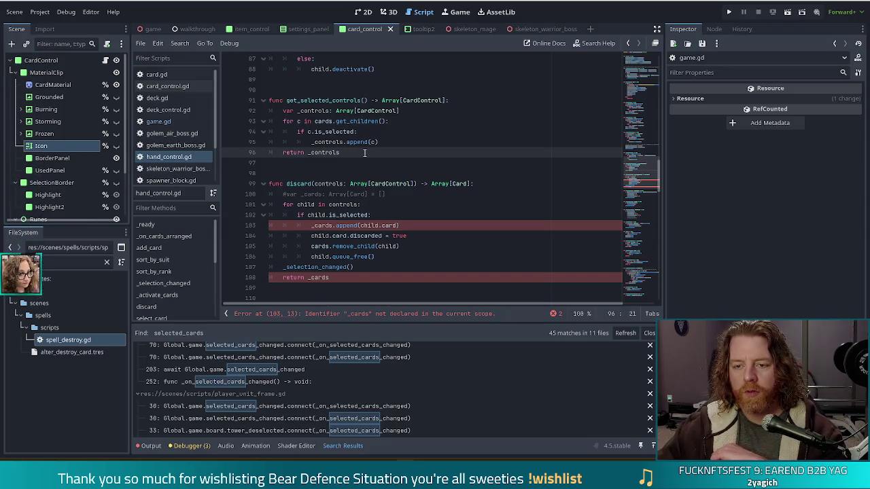
left_click(360, 184)
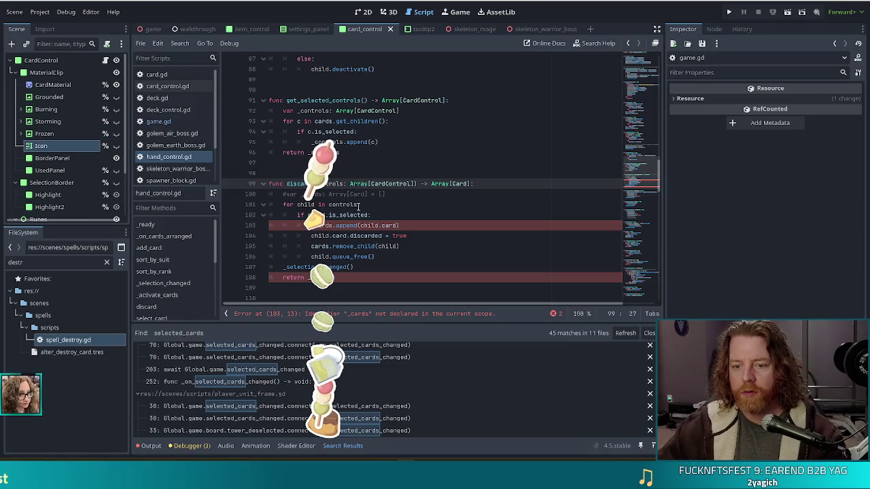
left_click(354, 204)
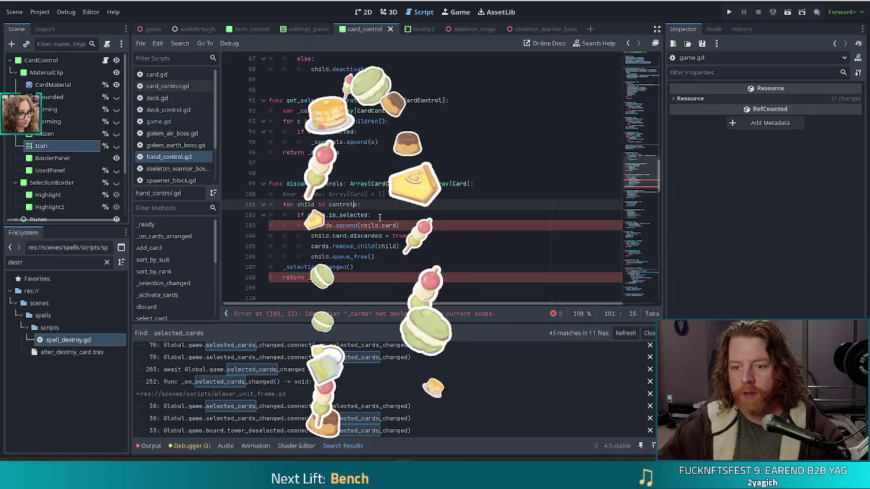
left_click(379, 216)
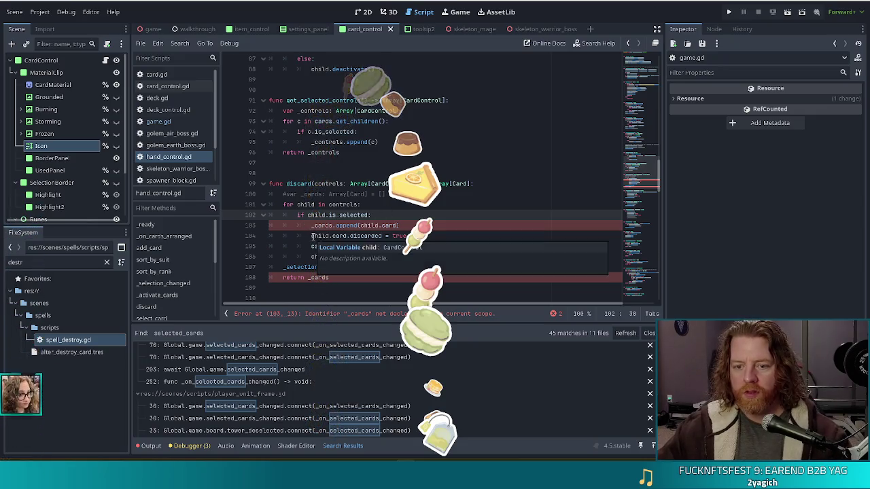
left_click_drag(400, 225, 297, 215)
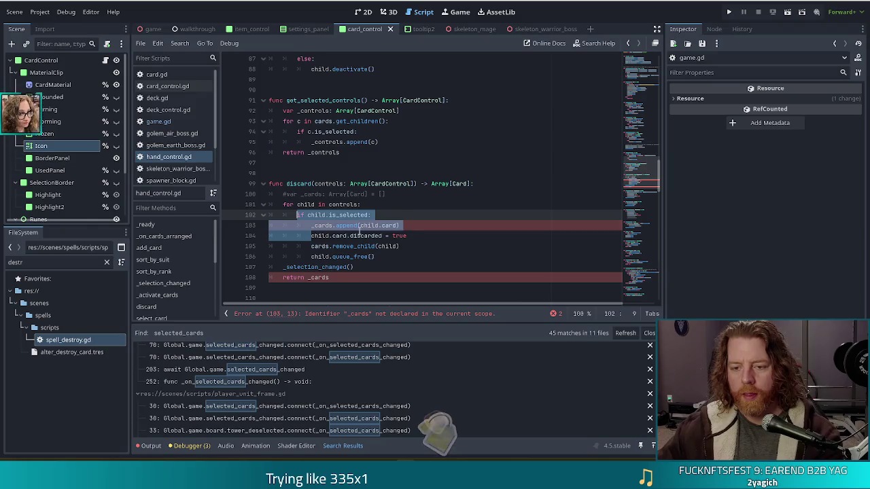
key("BackSpace")
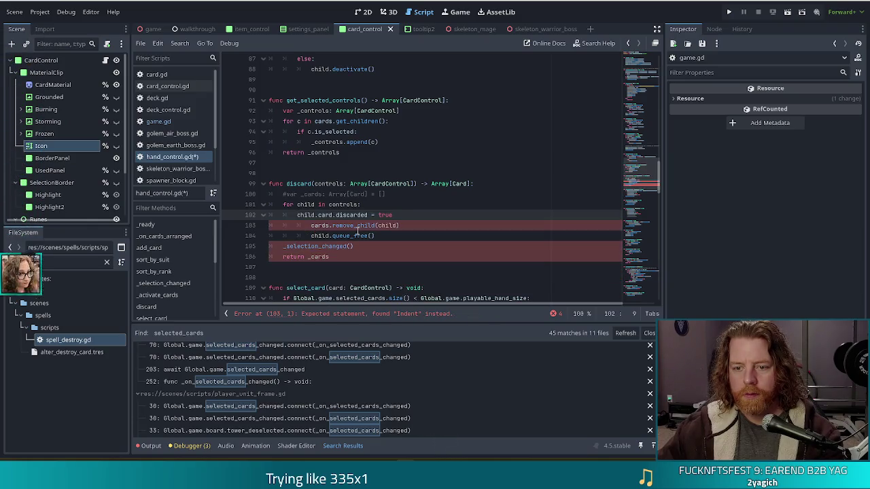
Step: Outdent the remove_child and child.queue_free() lines by one level inside the discard loop
left_click(309, 225)
key("BackSpace")
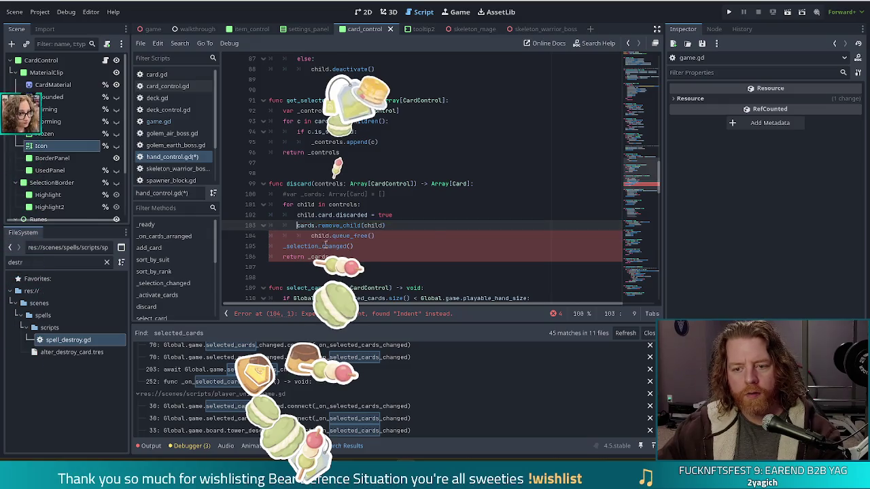
left_click(409, 224)
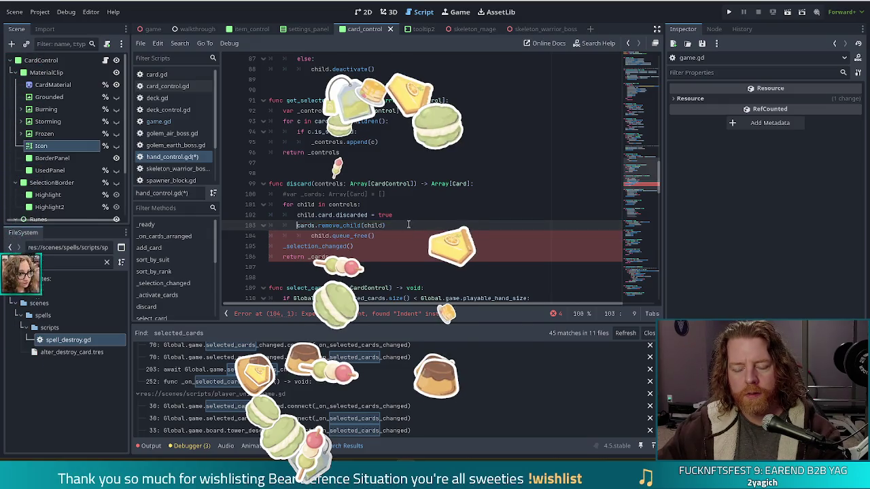
left_click_drag(409, 225, 417, 216)
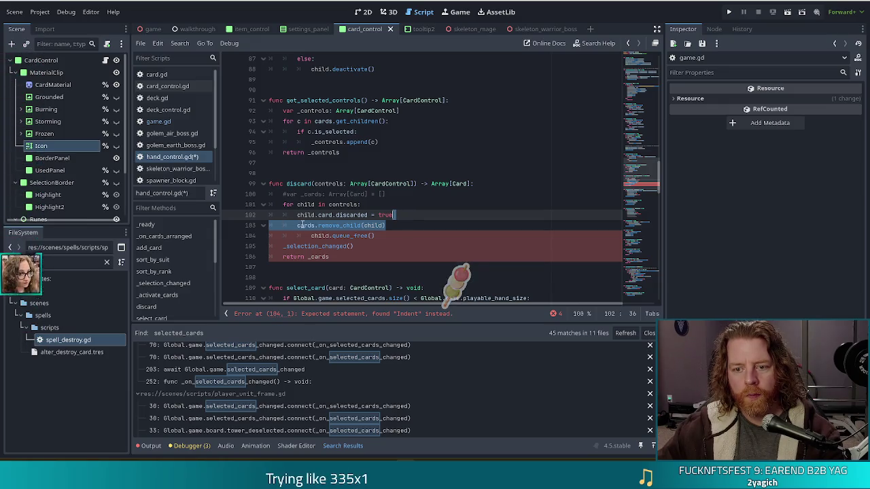
left_click(349, 225)
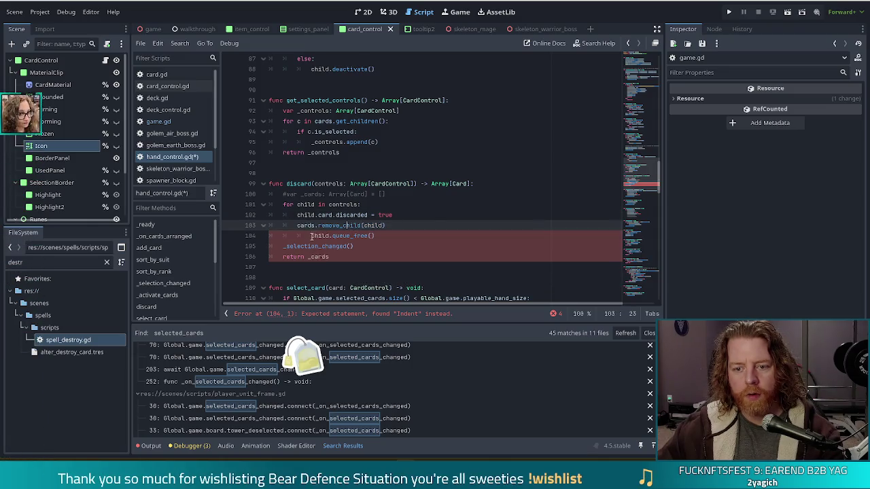
left_click(312, 236)
key("BackSpace")
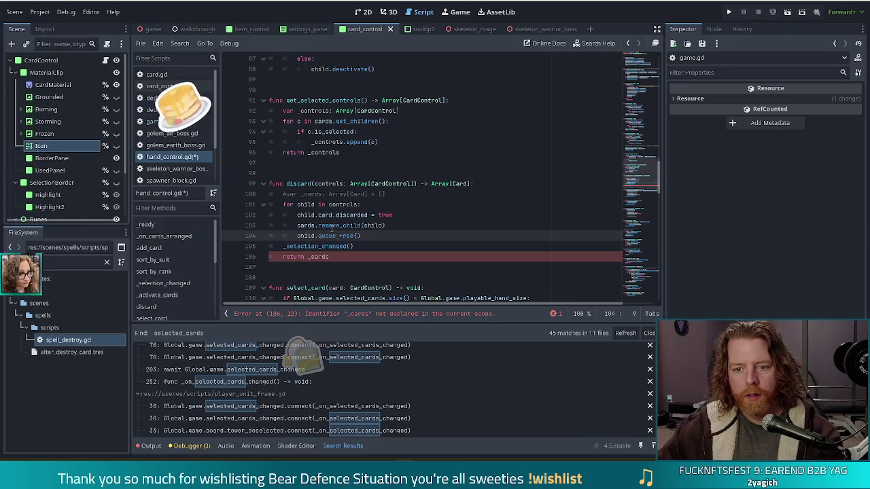
left_click(366, 235)
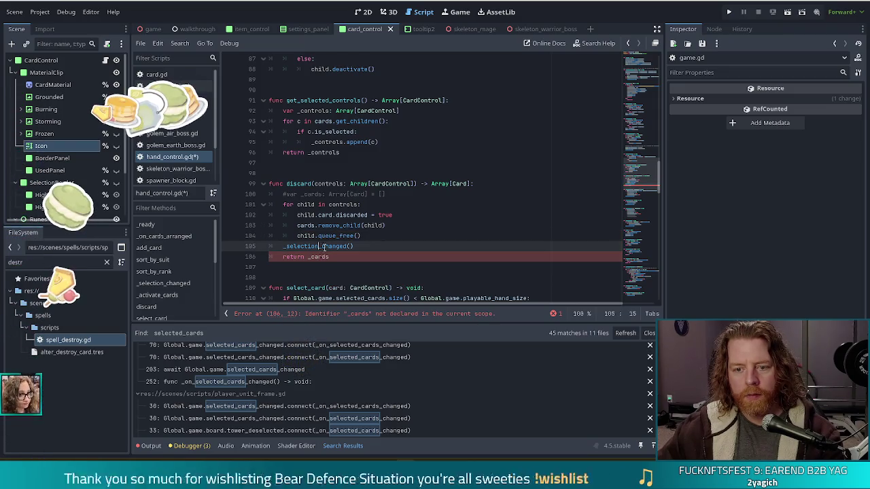
left_click(333, 256)
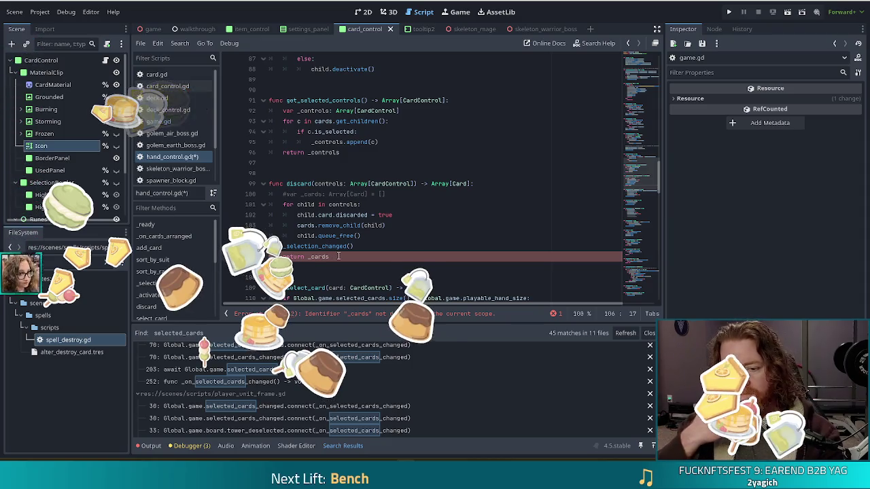
key("ctrl+shift+f")
Step: Search the project for hand.discard and open the game.gd result
type("hand.discard")
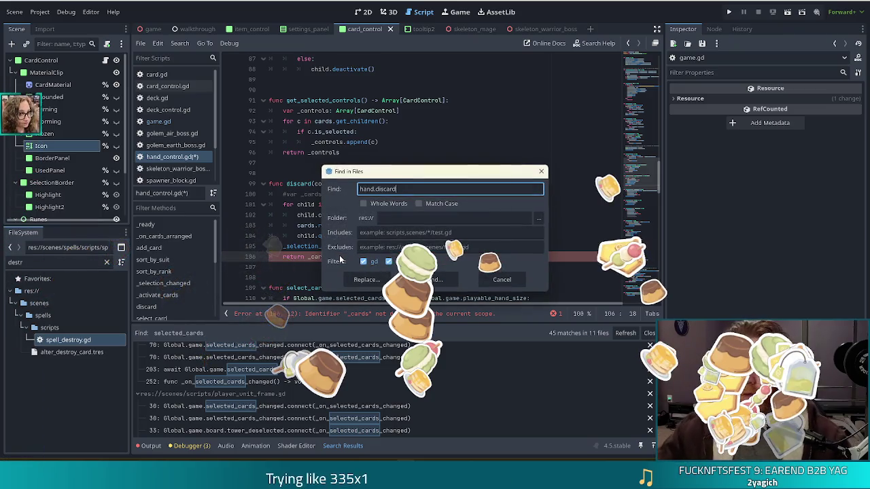
left_click(438, 281)
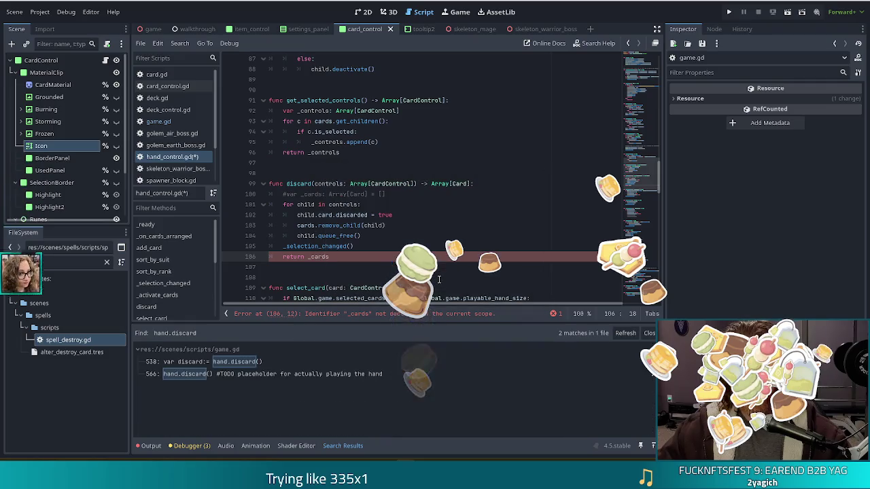
left_click(218, 364)
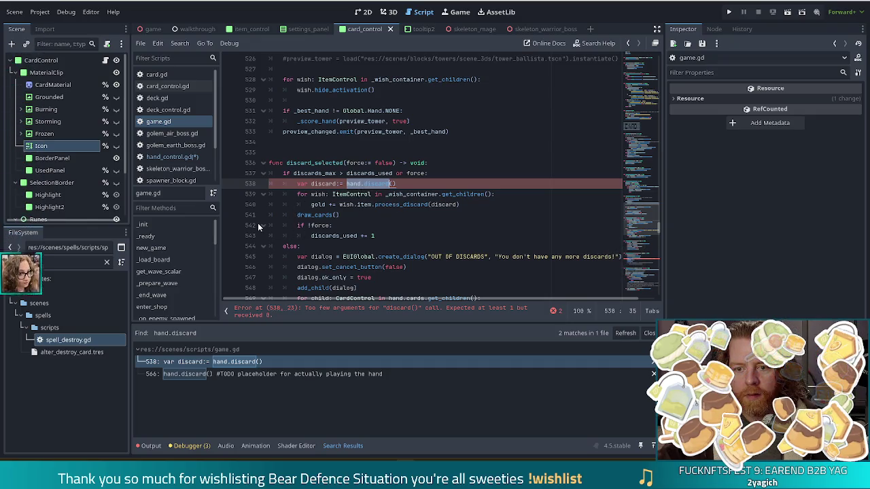
Step: Delete the var discard declaration on line 538, save, then undo the deletion
scroll(438, 213, "down", 2)
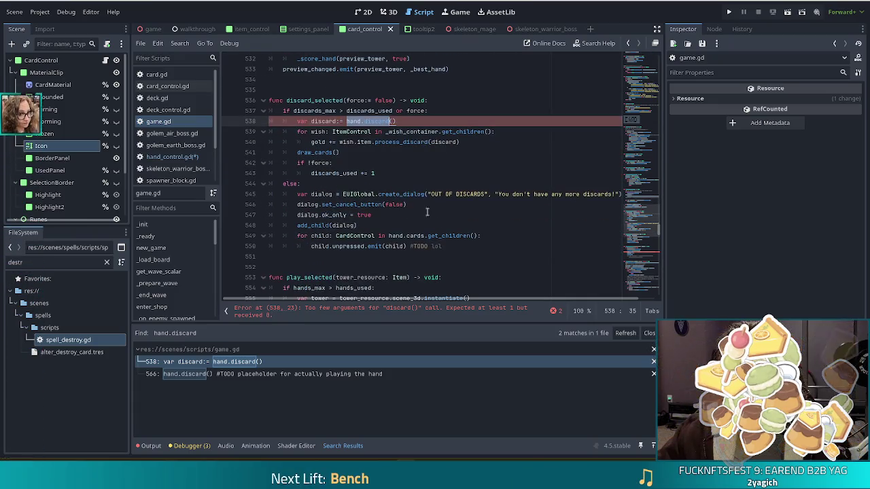
left_click_drag(348, 121, 295, 121)
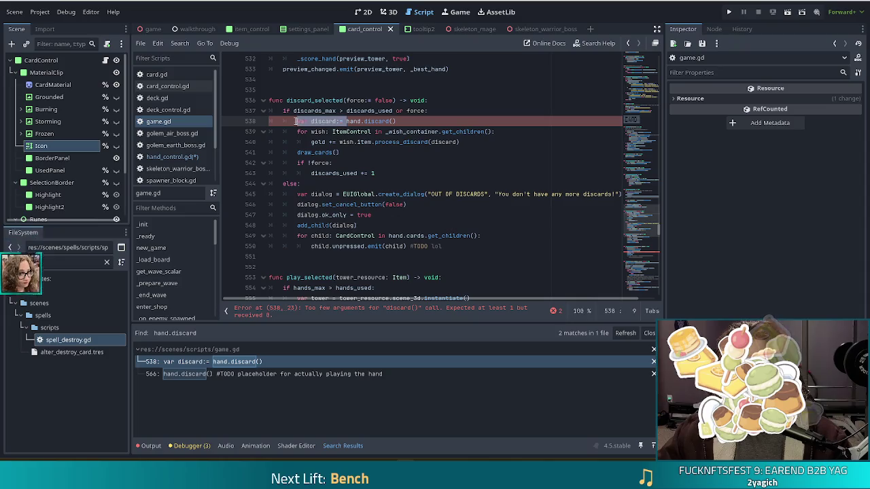
key("BackSpace")
key("ctrl+s")
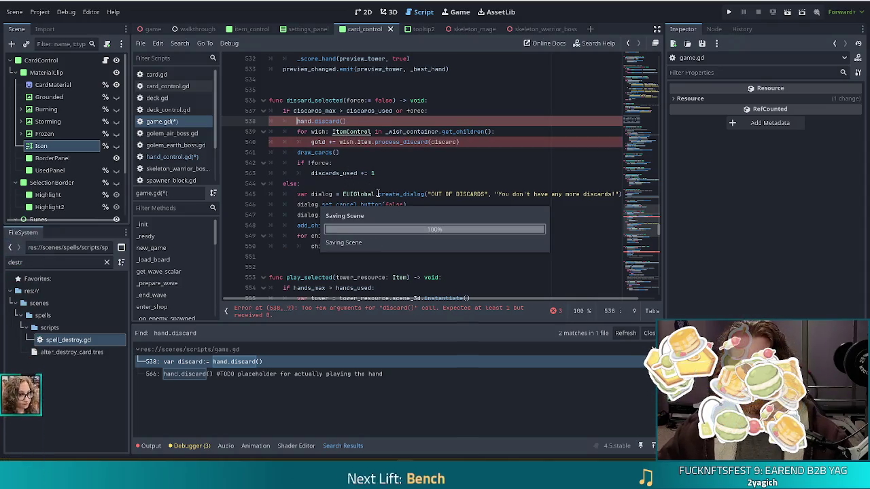
key("ctrl+z")
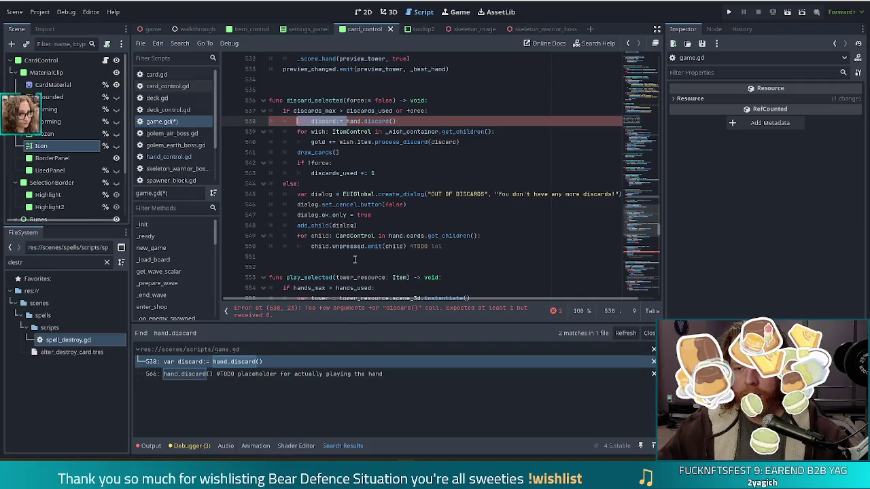
Step: Inspect the return _cards line 106 in hand_control.gd
left_click(169, 156)
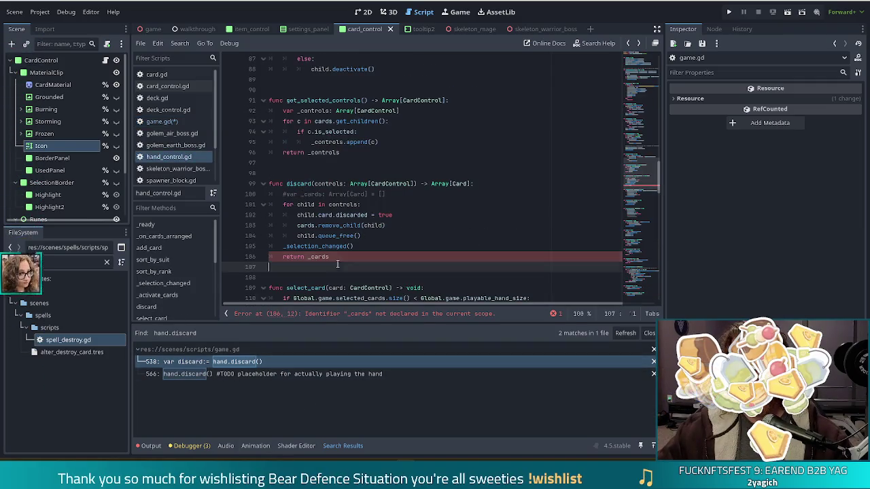
left_click(352, 256)
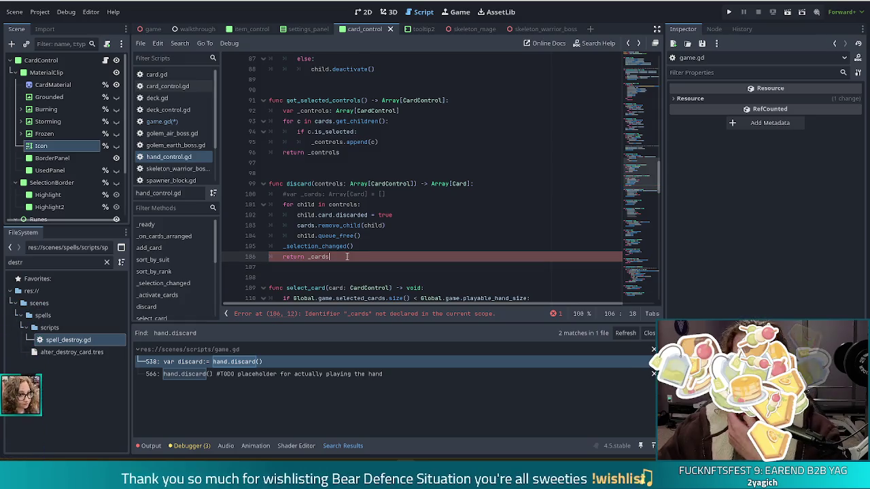
right_click(345, 254)
left_click(330, 204)
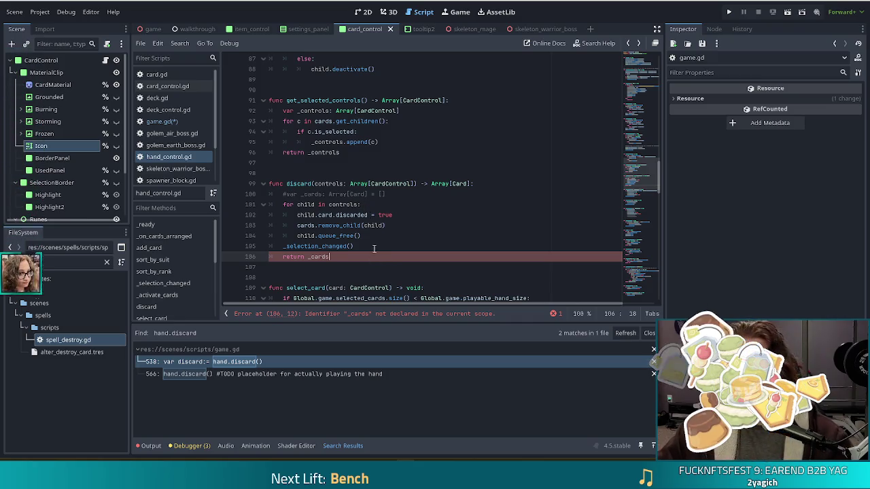
Step: Revisit game.gd's line 538 process_discard call and filter the FileSystem dock for wish.gd
left_click(162, 122)
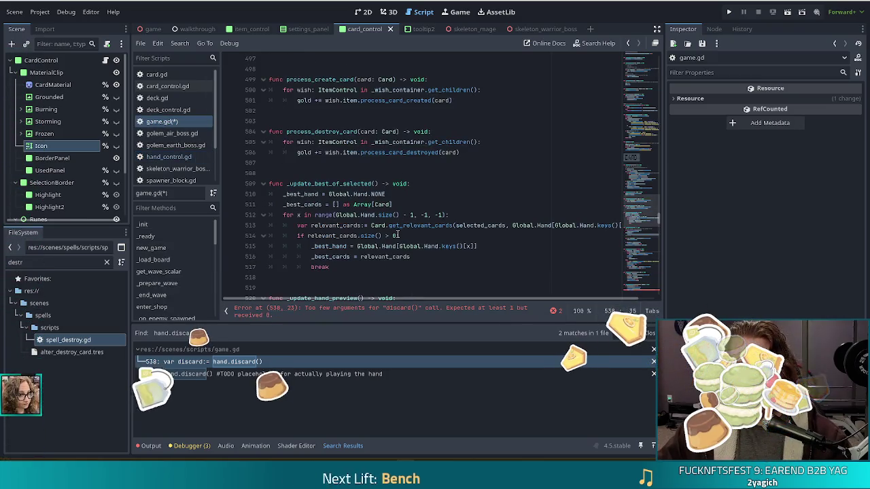
left_click(239, 361)
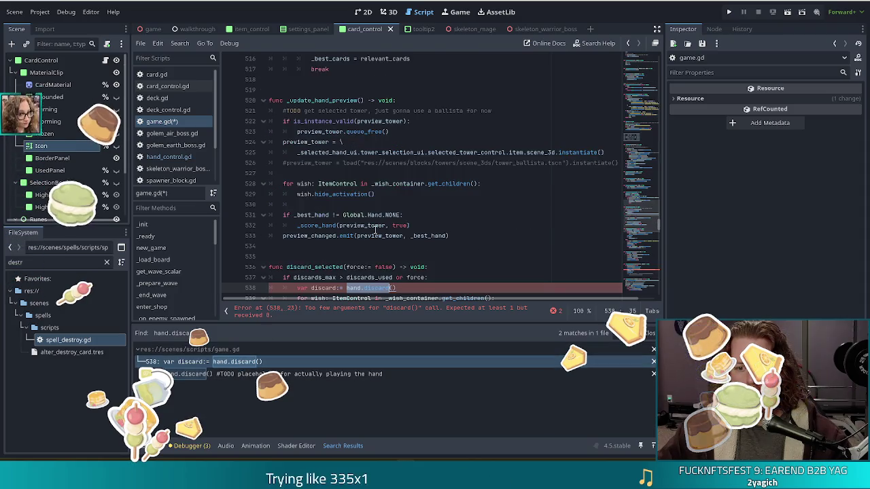
scroll(391, 223, "down", 3)
scroll(391, 223, "up", 1)
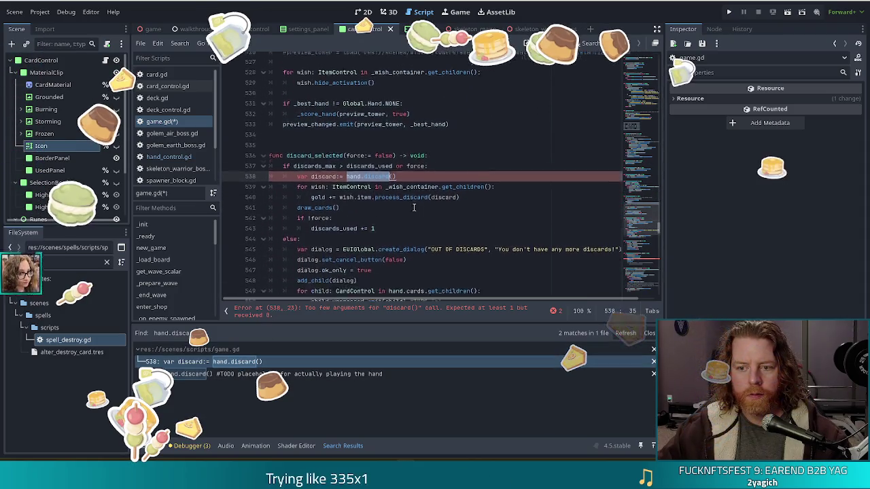
left_click(404, 217)
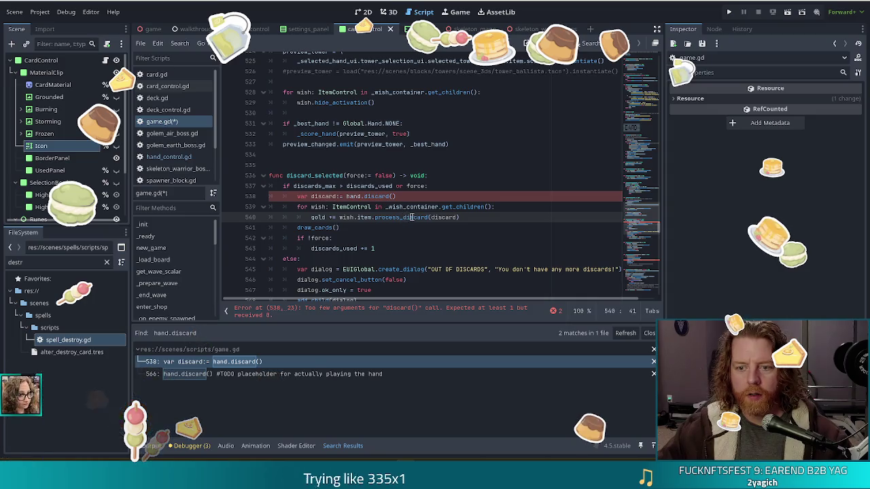
left_click(385, 217)
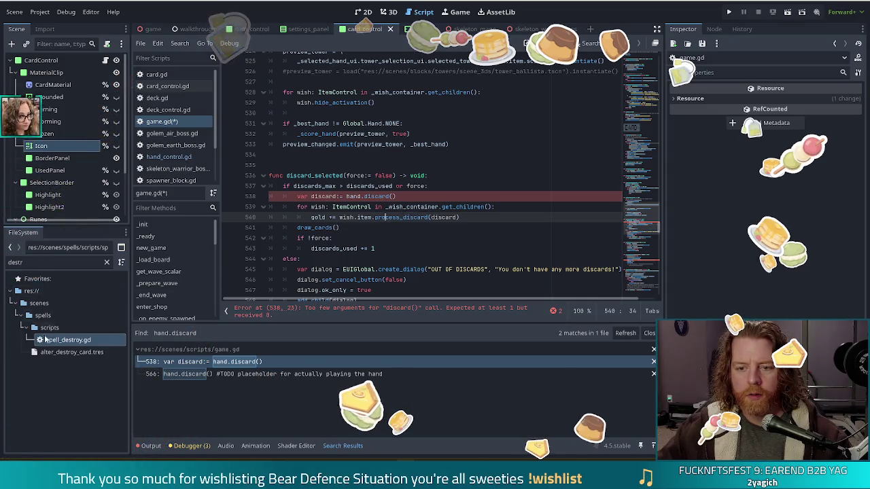
double_click(8, 262)
type("wish.gd")
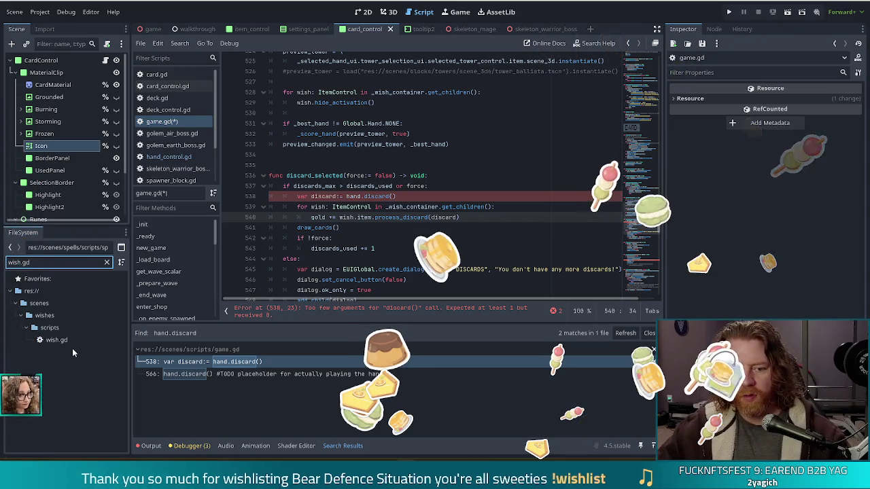
Step: Open wish.gd to inspect process_discard, recheck game.gd line 538, then return to hand_control.gd
left_click(56, 340)
double_click(57, 339)
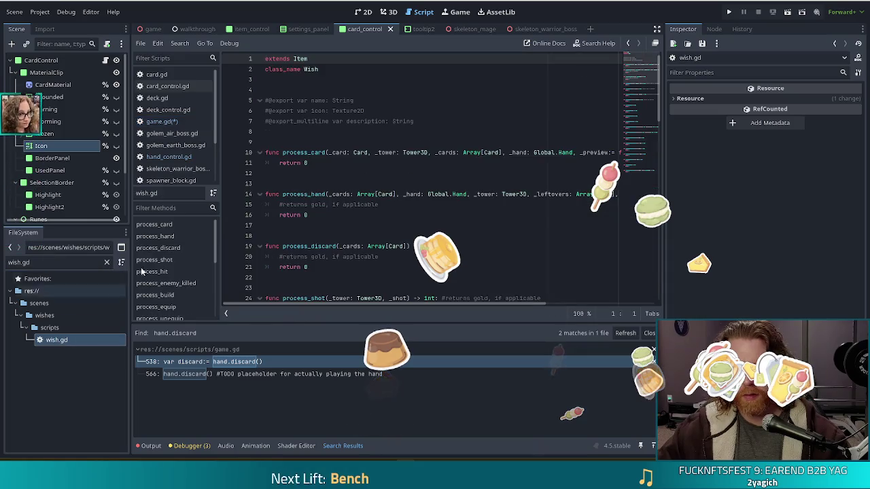
left_click(380, 184)
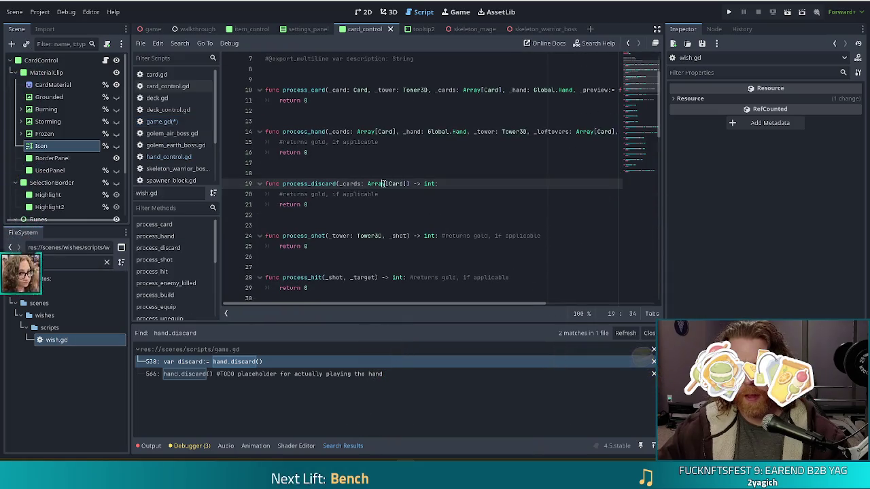
left_click(190, 121)
left_click(379, 206)
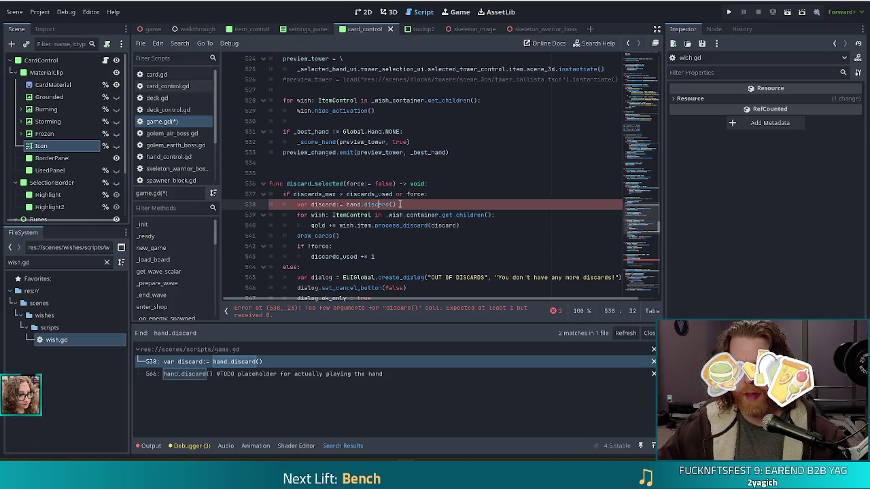
left_click(233, 359)
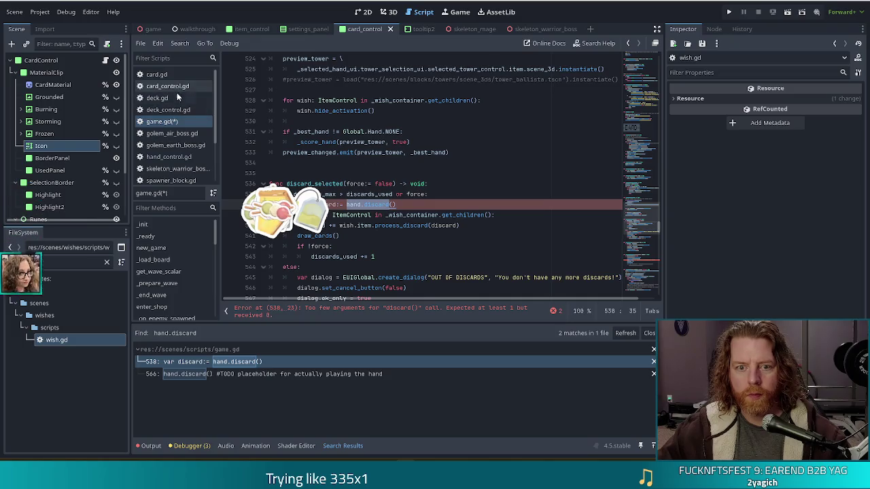
left_click(168, 156)
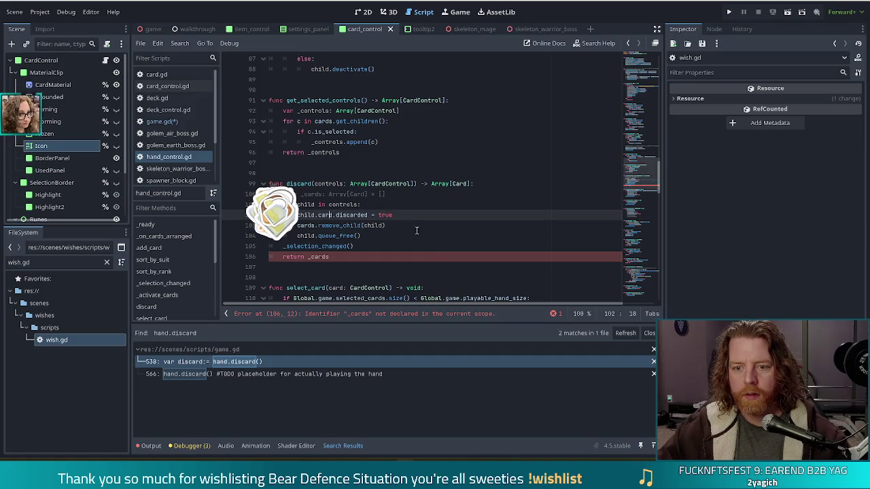
Step: Declare _cards: Array[Card] in discard() and append each child.card inside the loop
left_click(402, 256)
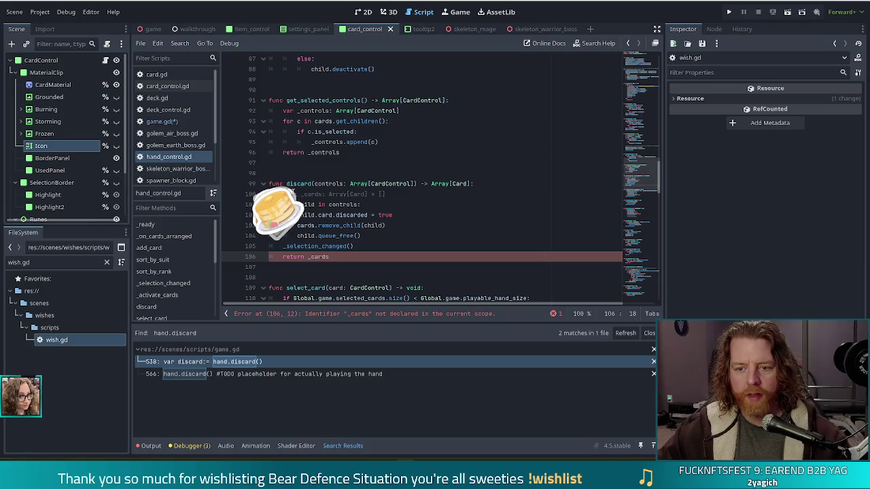
left_click(284, 194)
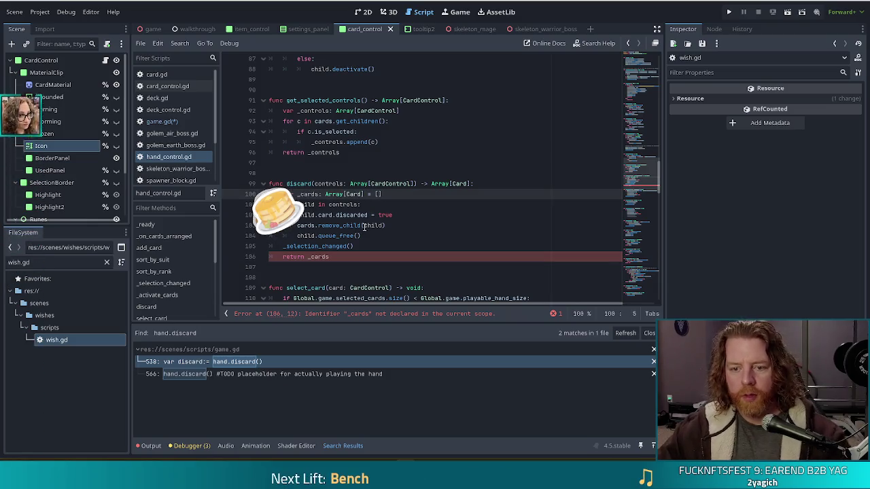
left_click(408, 205)
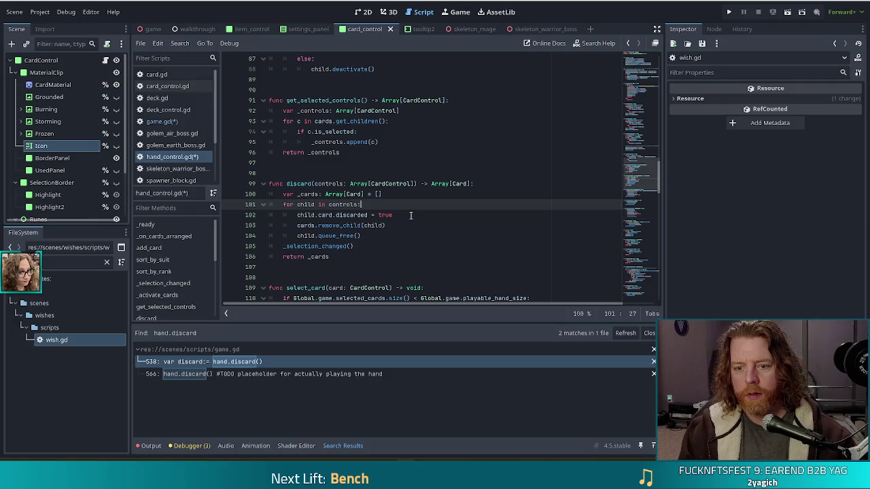
key("Return")
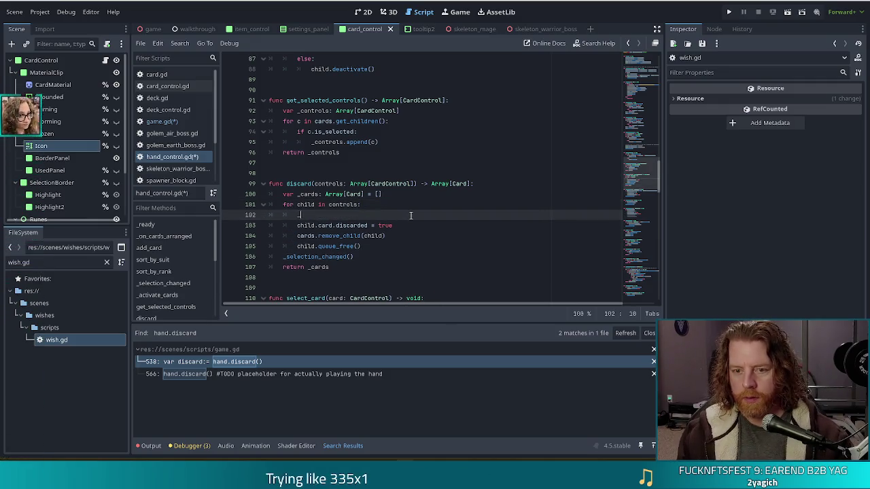
type("_cards.")
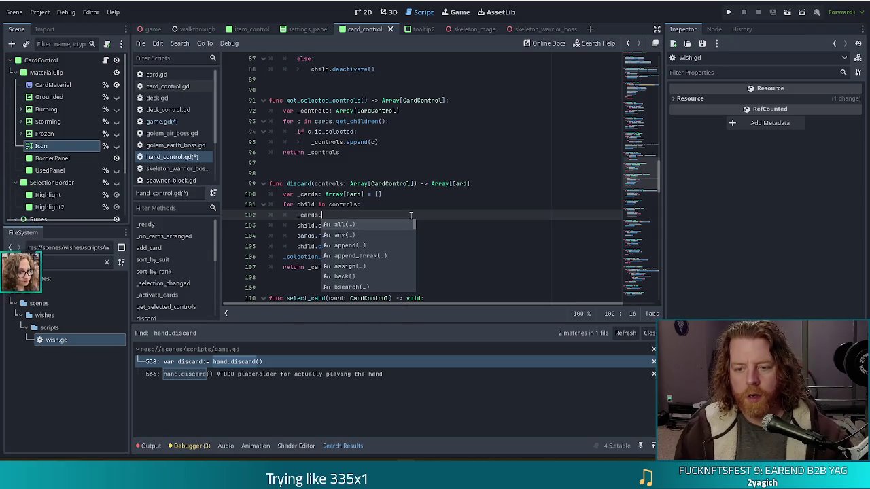
type("append(")
key("Return")
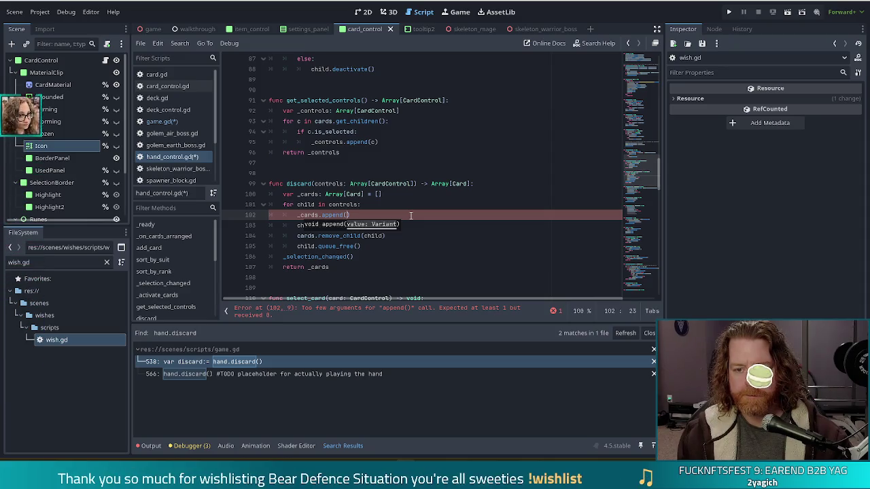
type("child.card")
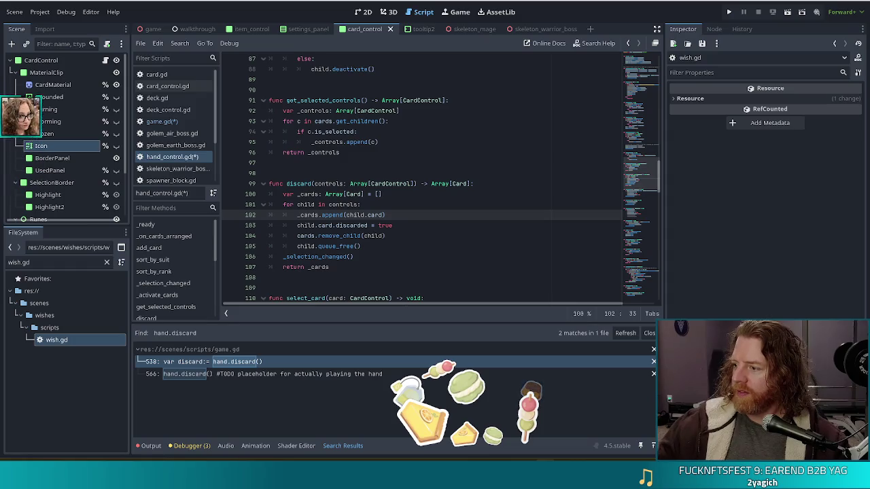
Step: Save hand_control.gd, then open game.gd's line 538 hand.discard() call
left_click(468, 174)
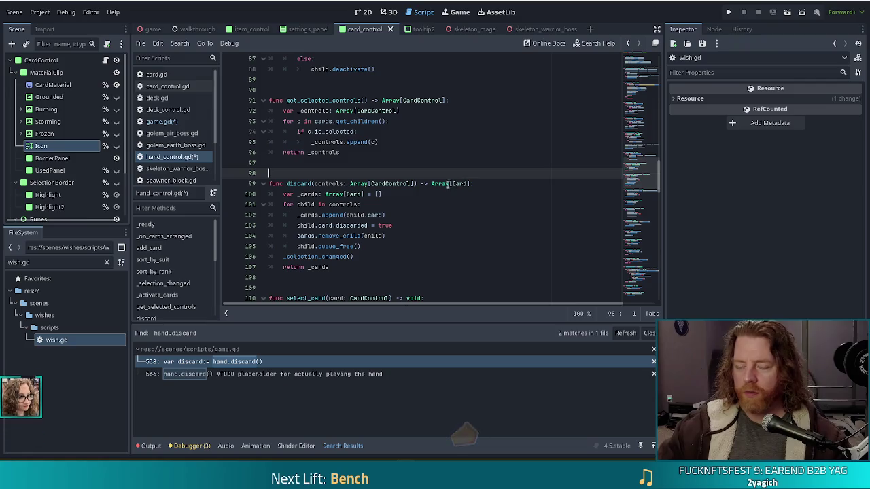
mouse_move(441, 184)
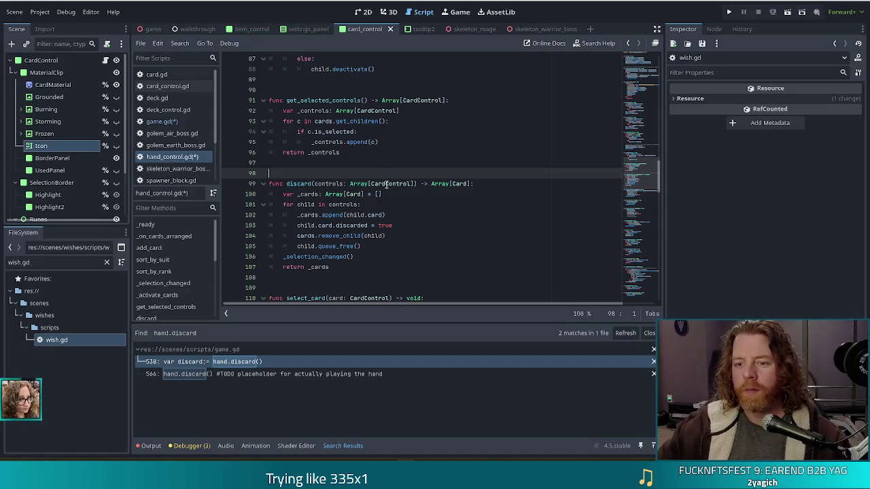
left_click(385, 184)
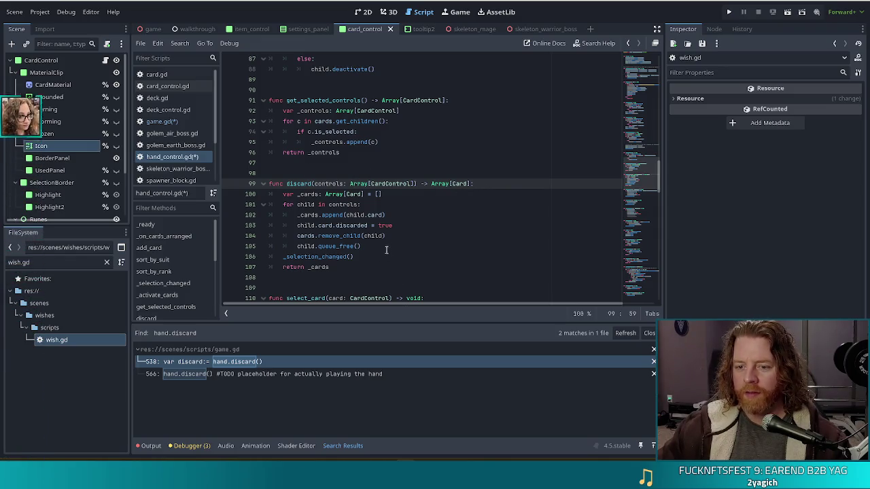
left_click(346, 266)
key("ctrl+s")
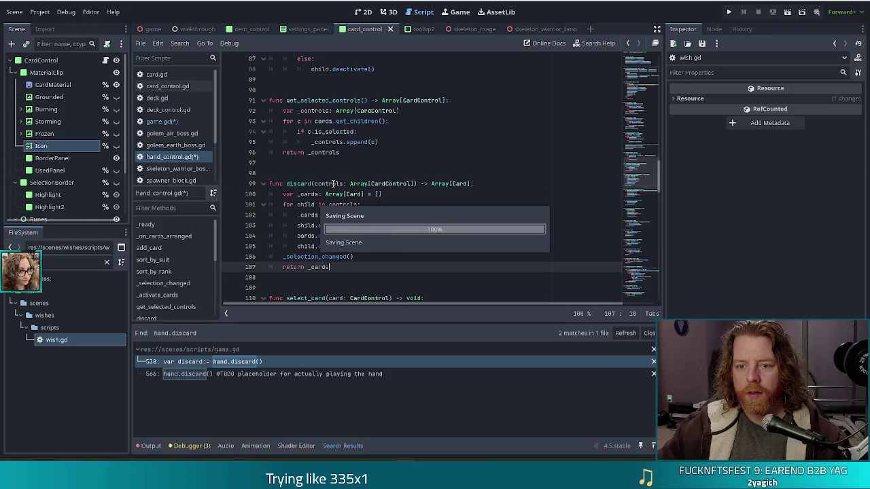
left_click(340, 184)
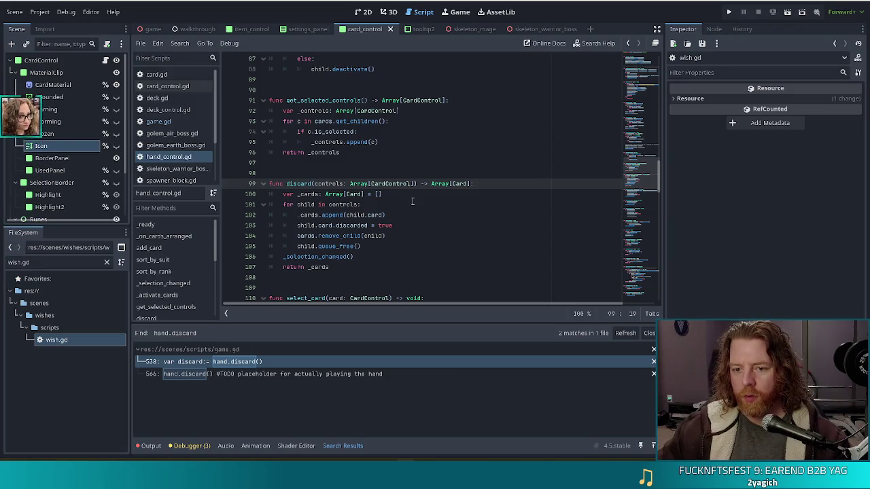
left_click(242, 362)
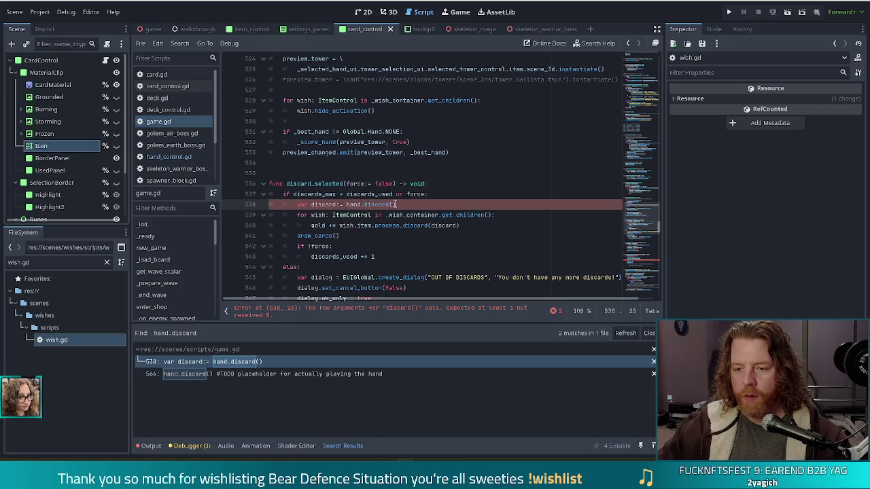
Step: Pass hand.get_selected_controls() into both hand.discard() calls (lines 538 and 566), saving game.gd
key("Left")
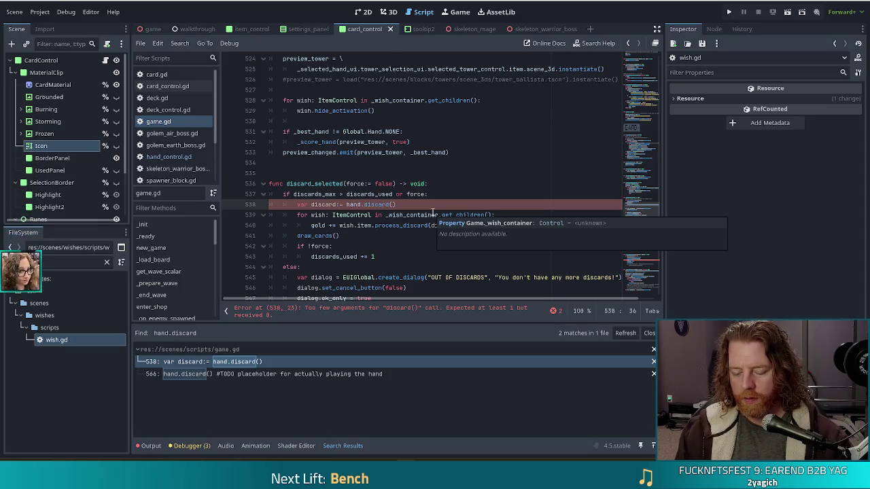
type("hand.get")
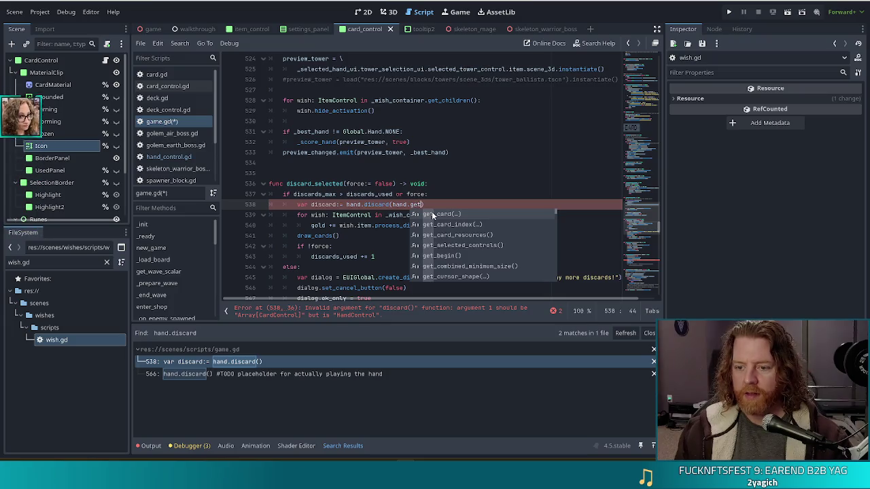
key("Down")
key("Down")
key("Down")
key("Return")
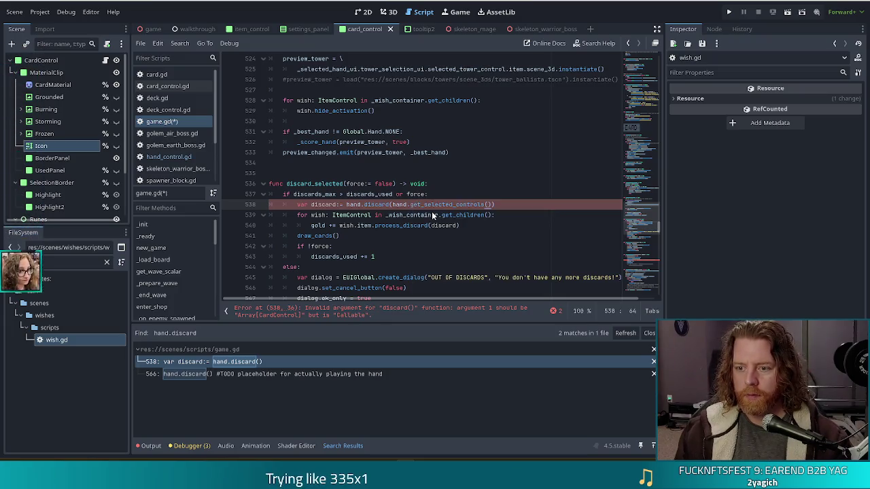
key("ctrl+s")
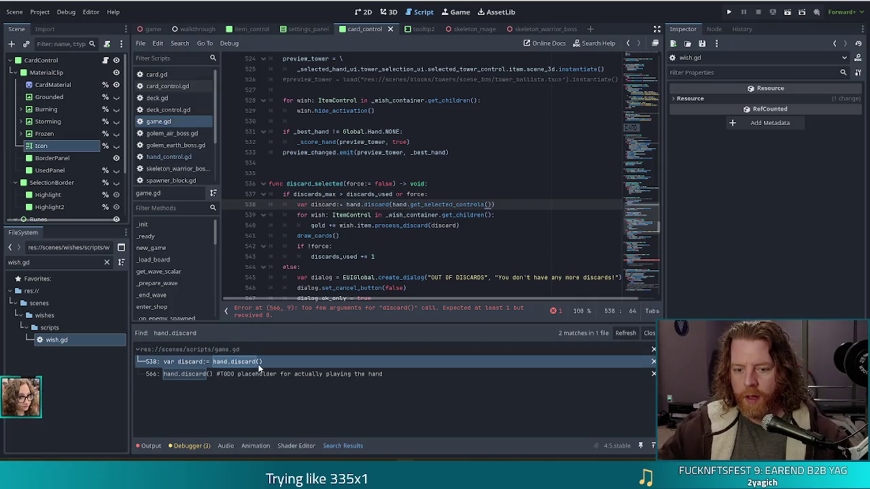
left_click(246, 375)
key("Right")
type("hand.get")
key("Down")
key("Down")
key("Down")
key("Return")
key("ctrl+s")
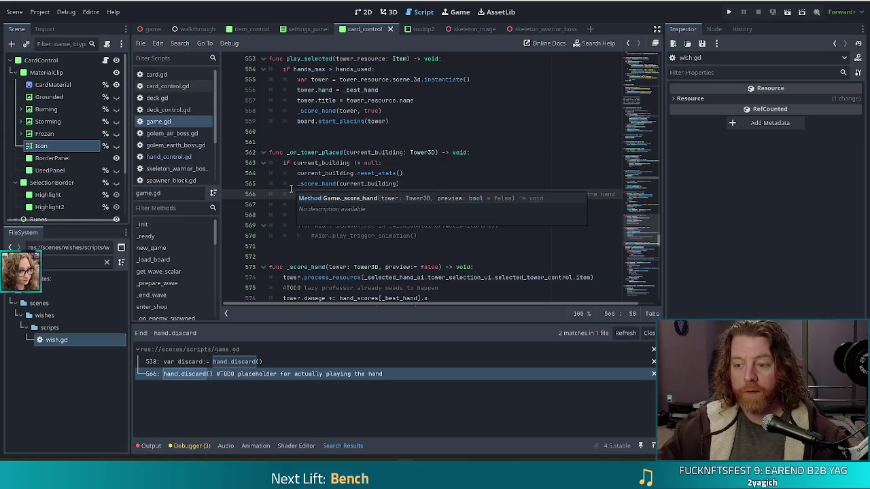
Step: Scroll through game.gd and go to the _score_hand function
scroll(179, 248, "down", 1)
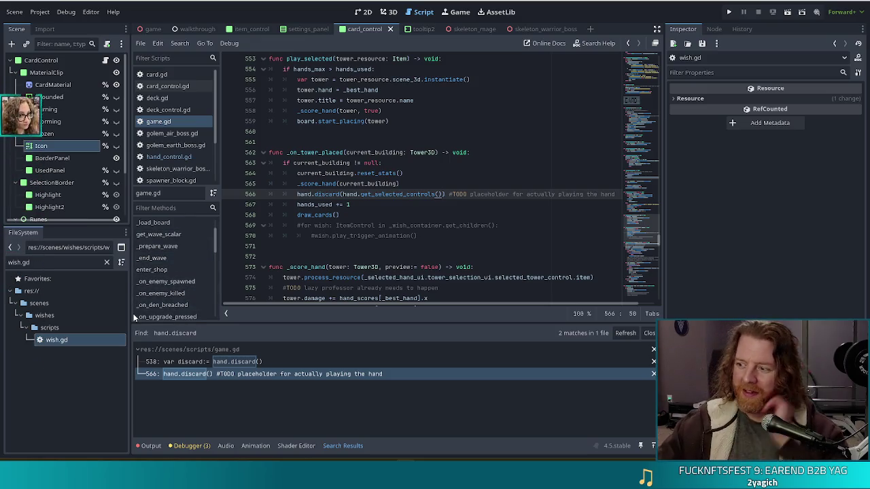
scroll(183, 257, "down", 3)
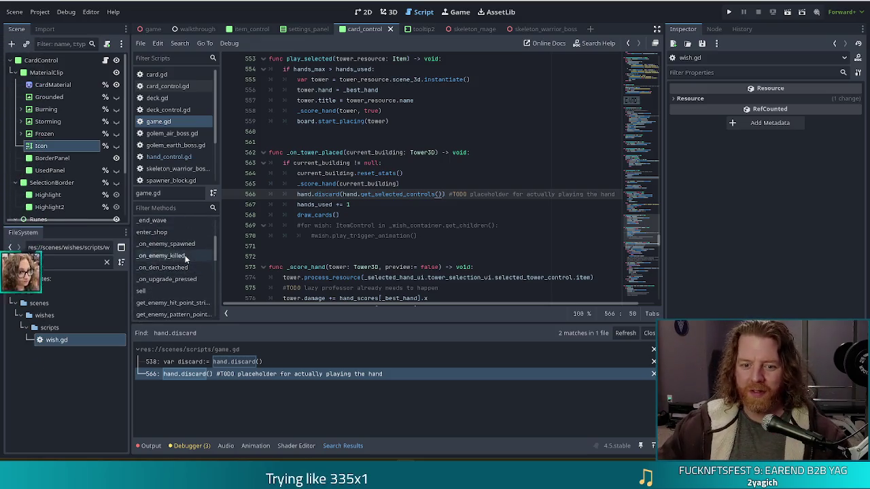
scroll(186, 255, "up", 3)
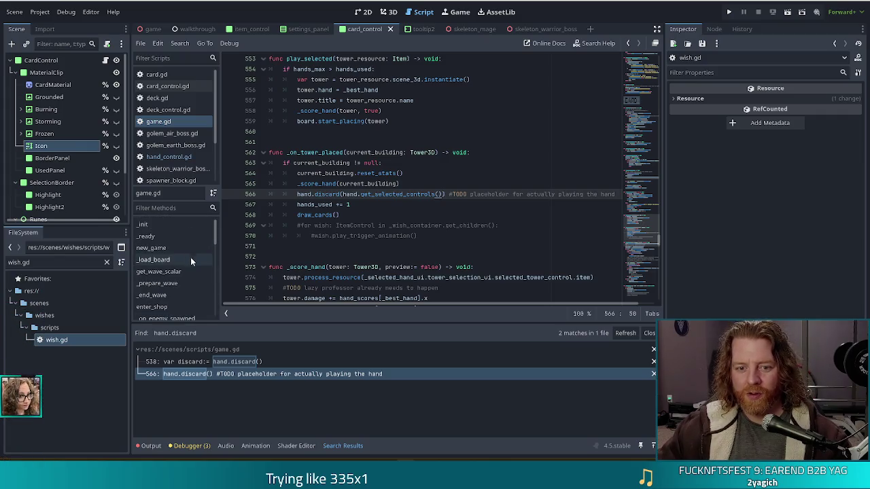
scroll(216, 257, "down", 3)
scroll(210, 265, "down", 5)
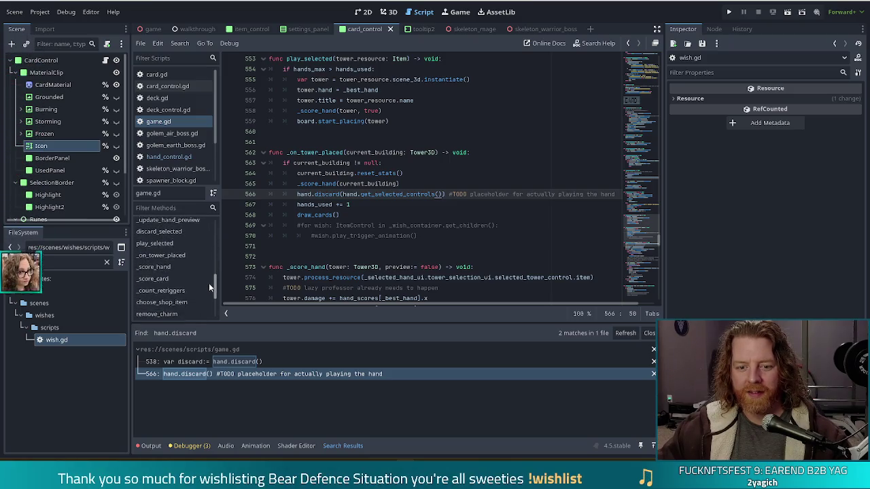
left_click(160, 265)
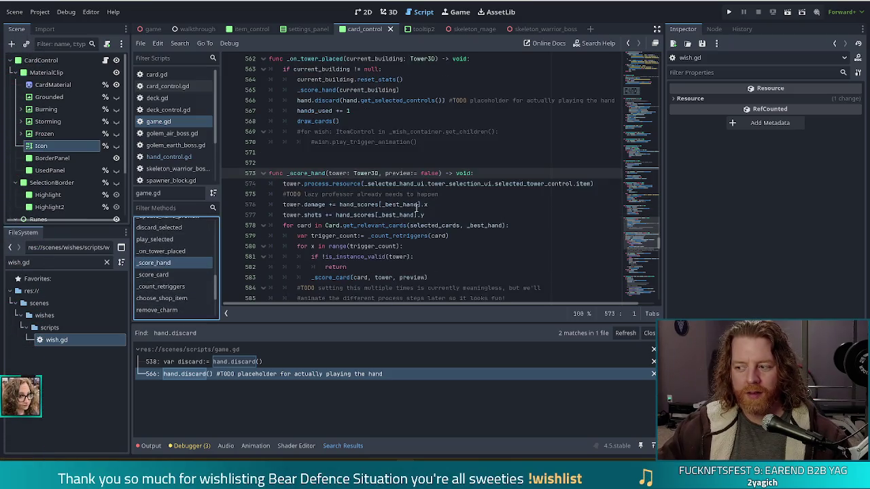
scroll(386, 197, "down", 2)
left_click(399, 163)
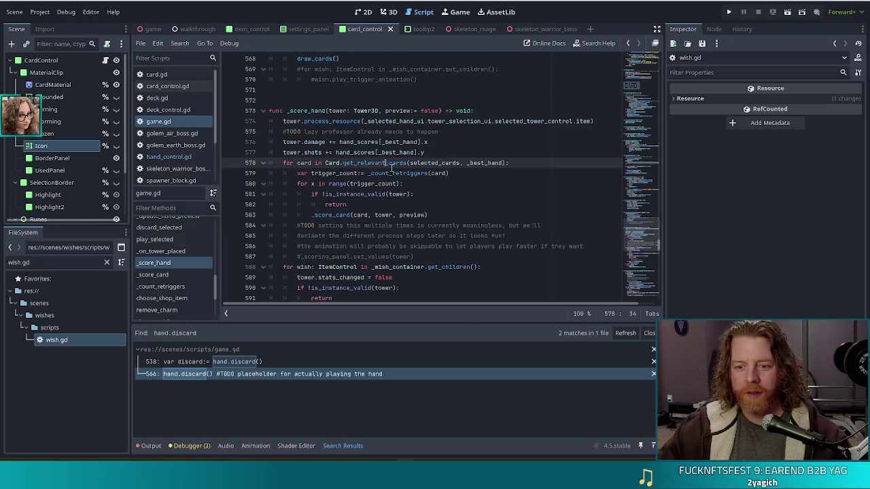
scroll(408, 182, "down", 6)
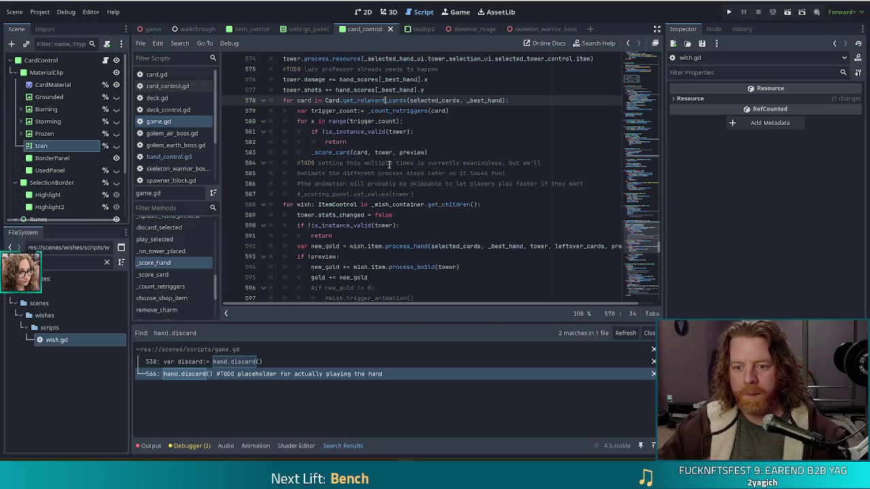
left_click(316, 225)
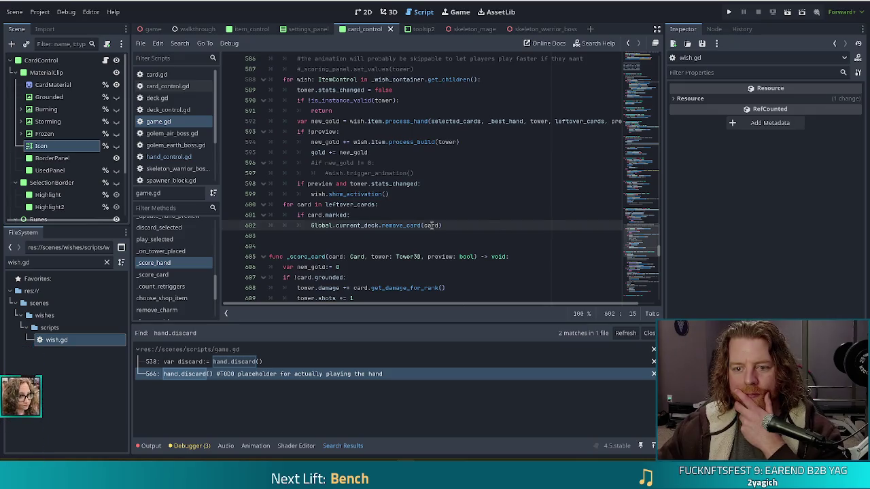
key("Right")
key("Right")
key("Right")
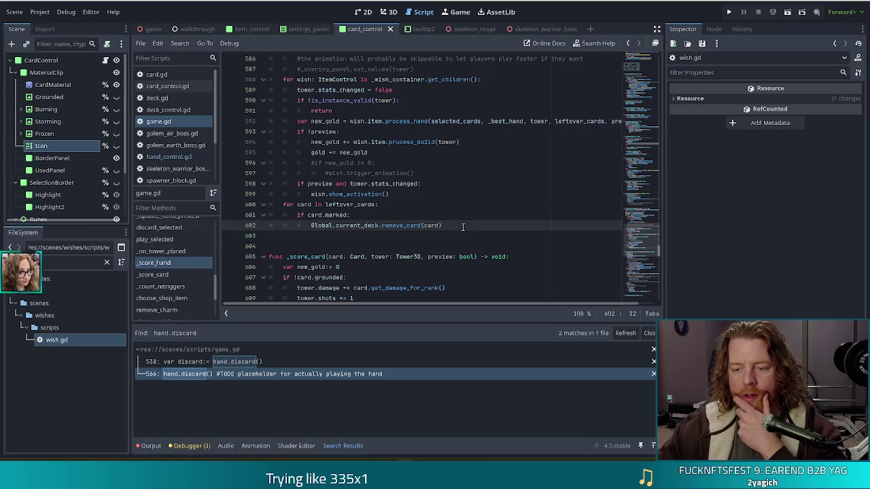
scroll(462, 225, "up", 1)
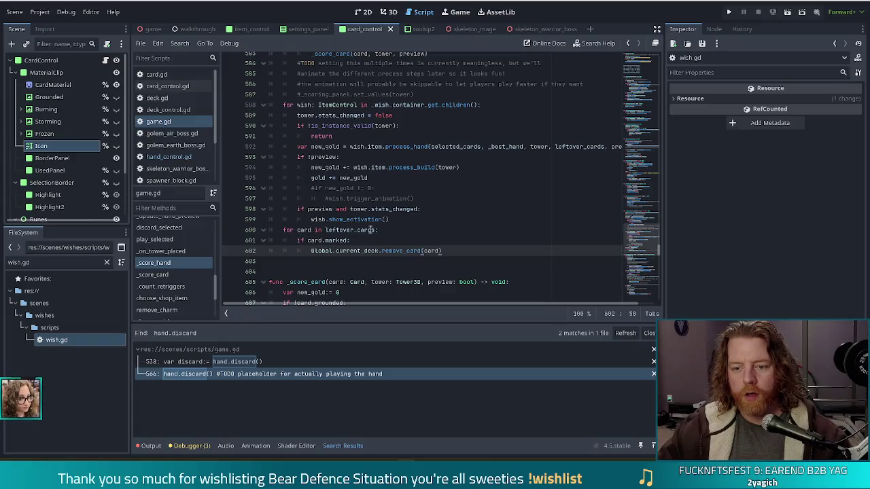
left_click(344, 234, "ctrl")
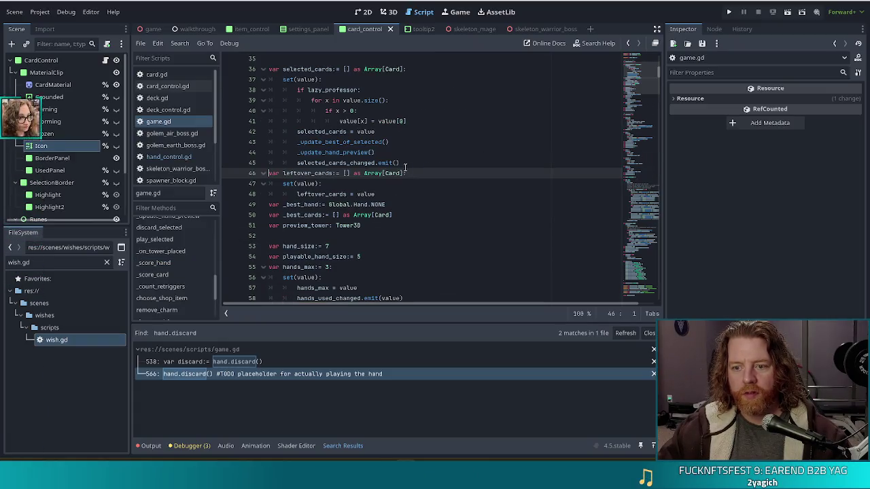
scroll(402, 233, "down", 20)
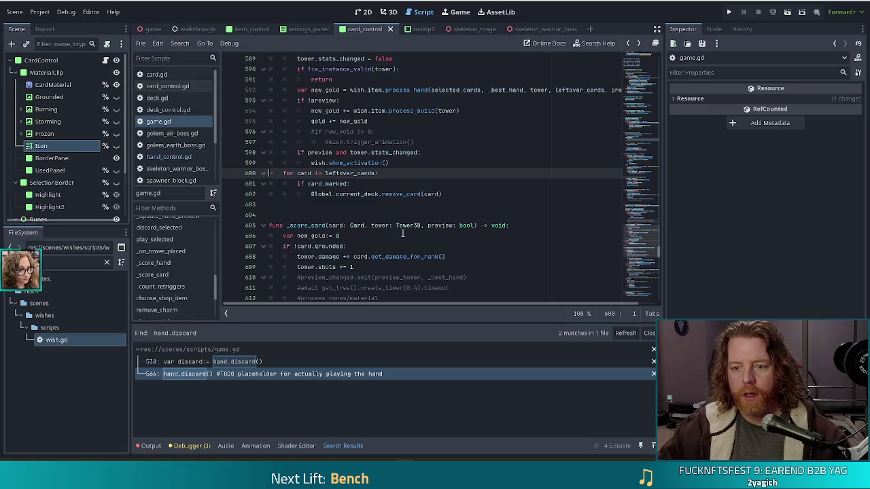
scroll(407, 231, "up", 1)
left_click(365, 240)
scroll(380, 240, "up", 5)
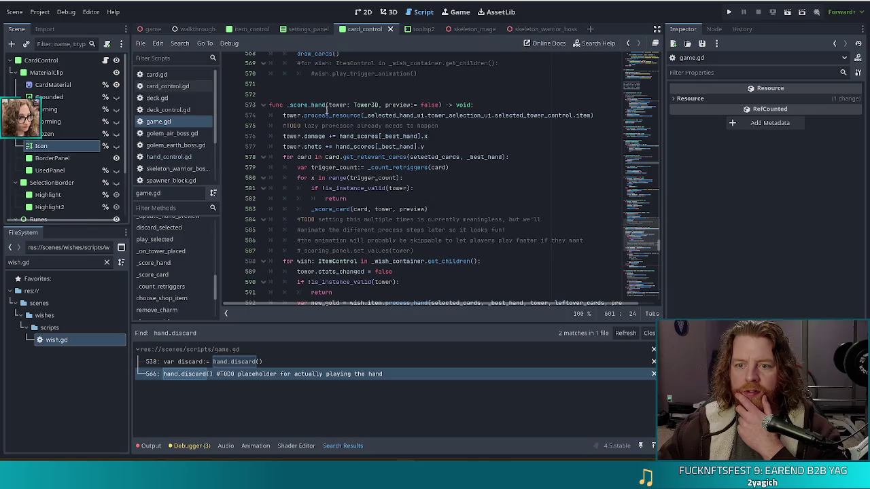
scroll(398, 164, "down", 8)
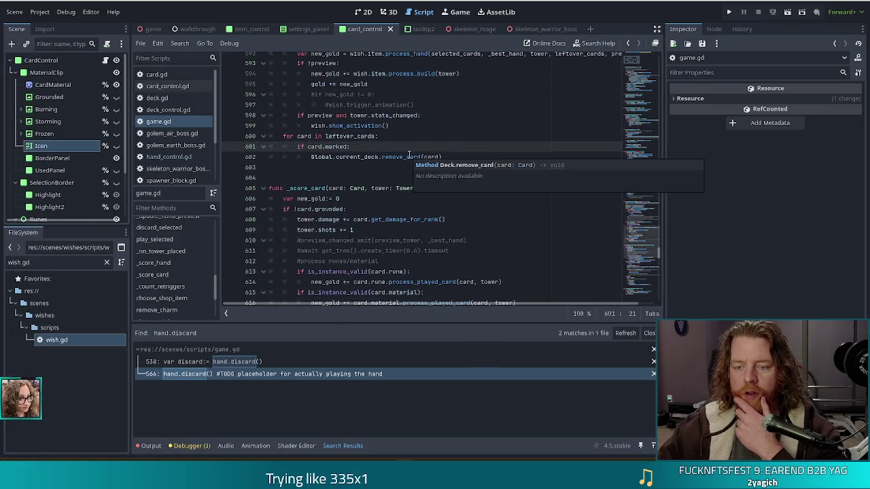
mouse_move(407, 156)
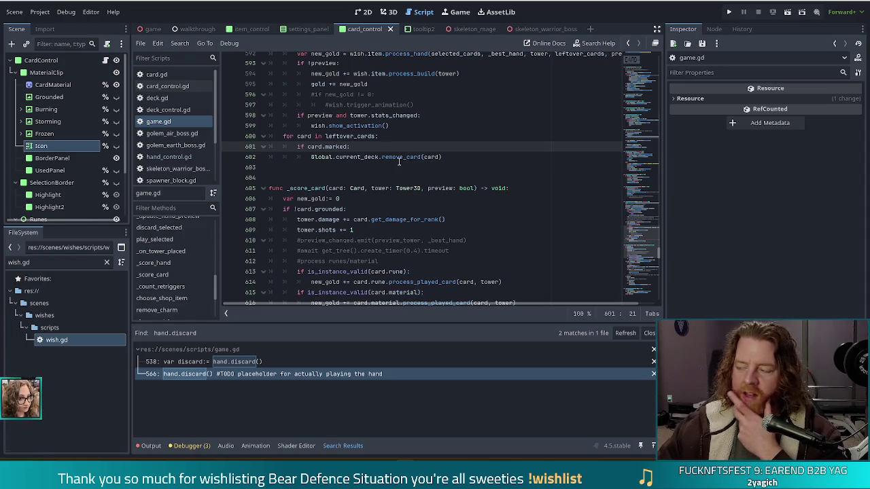
Step: Rewrite line 600 as for control in hand.get_selected_controls() and jump to its definition
double_click(304, 135)
type("control")
double_click(354, 136)
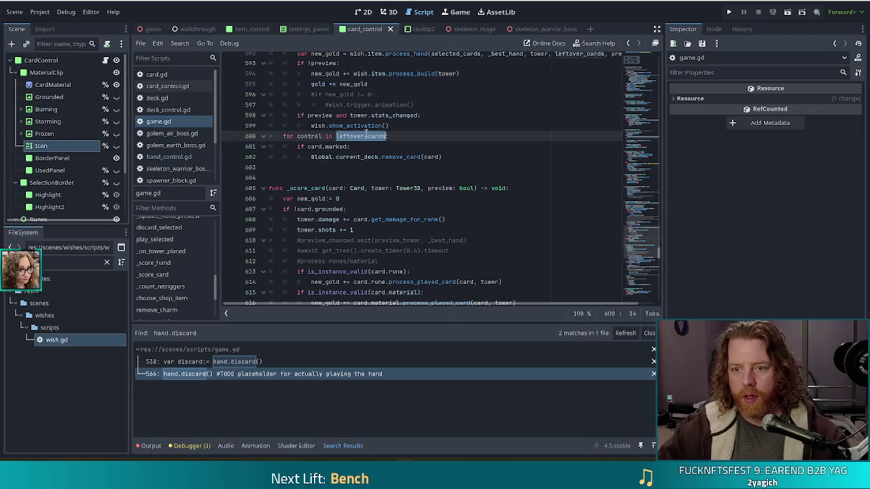
type("hand.")
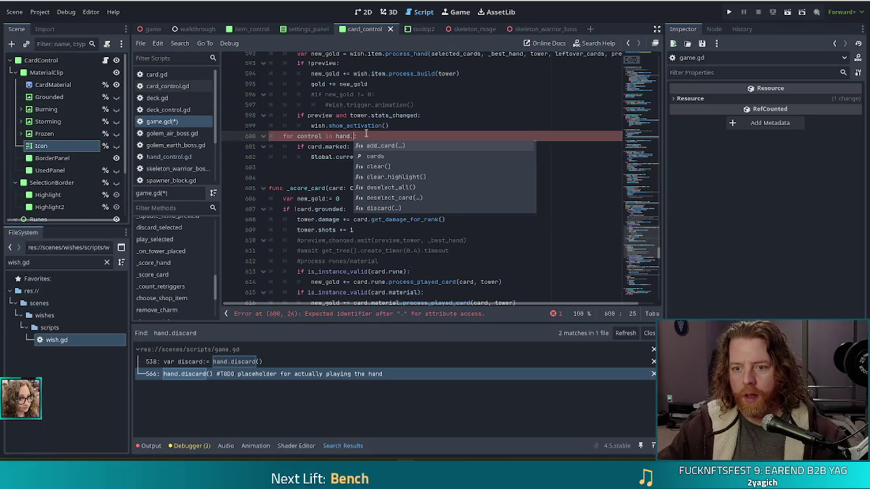
type("get")
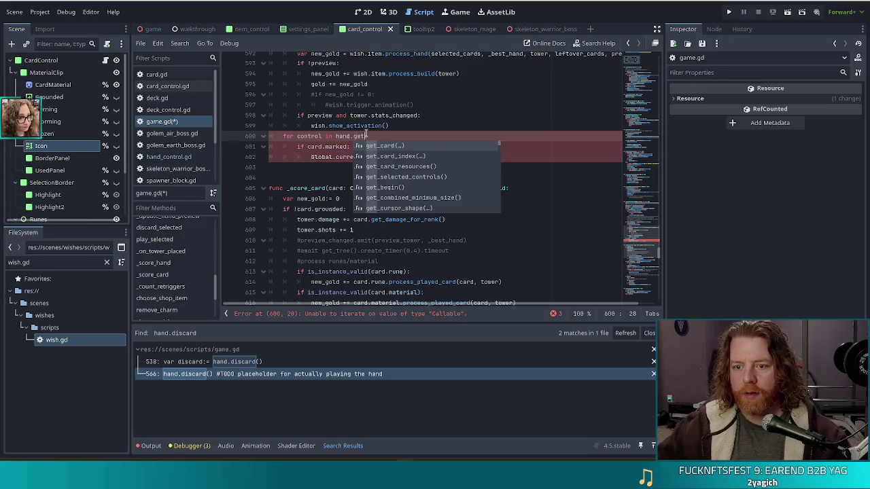
key("Down")
key("Down")
key("Down")
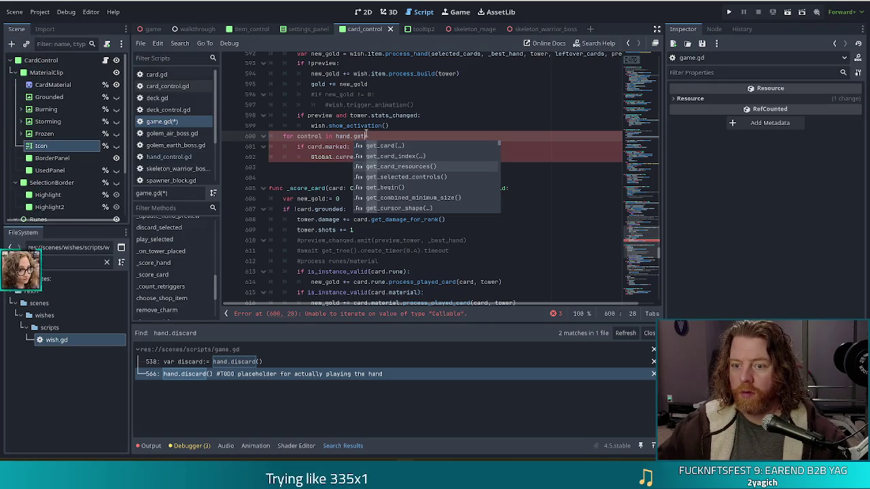
key("Down")
key("Down")
key("Down")
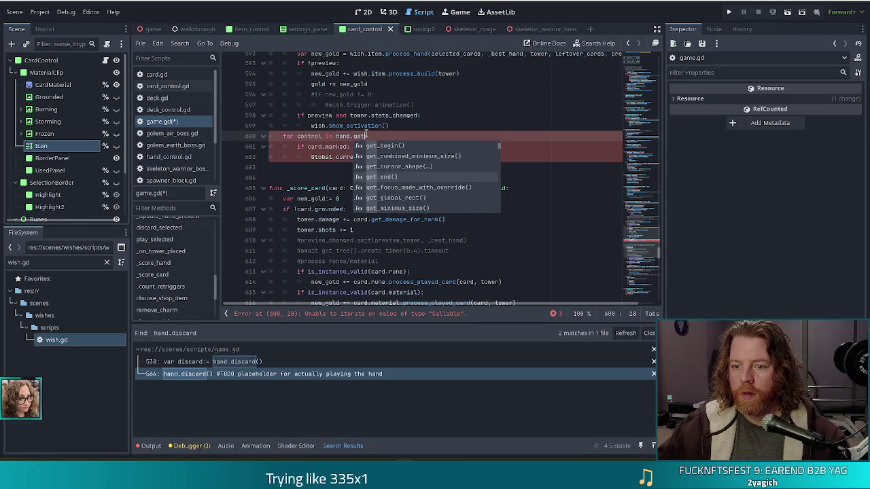
key("Up")
key("Up")
key("Up")
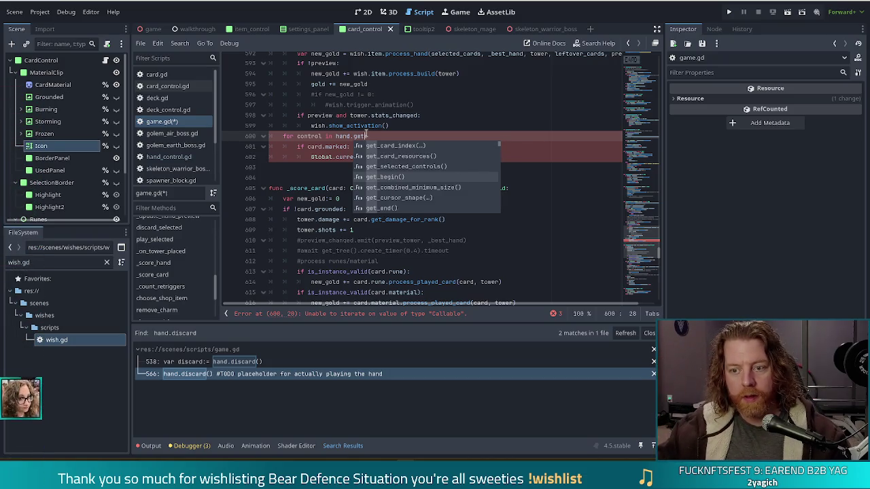
key("Up")
key("Return")
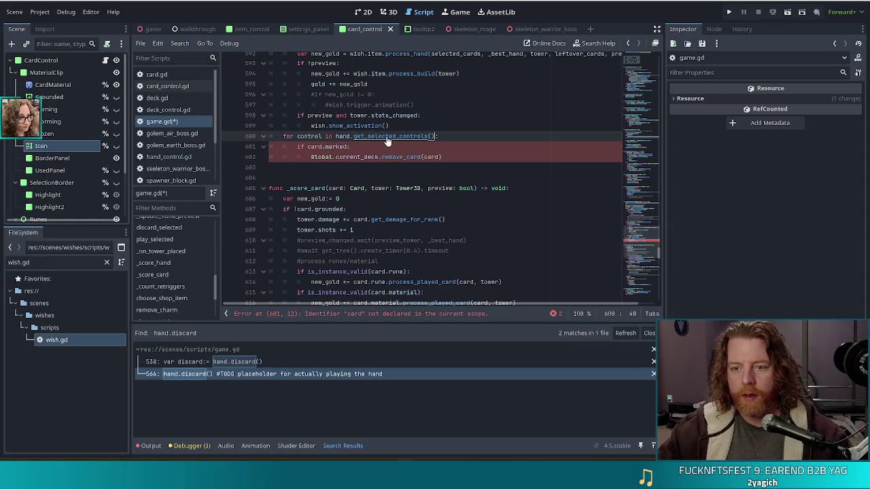
left_click(380, 135, "ctrl")
key("Down")
key("Down")
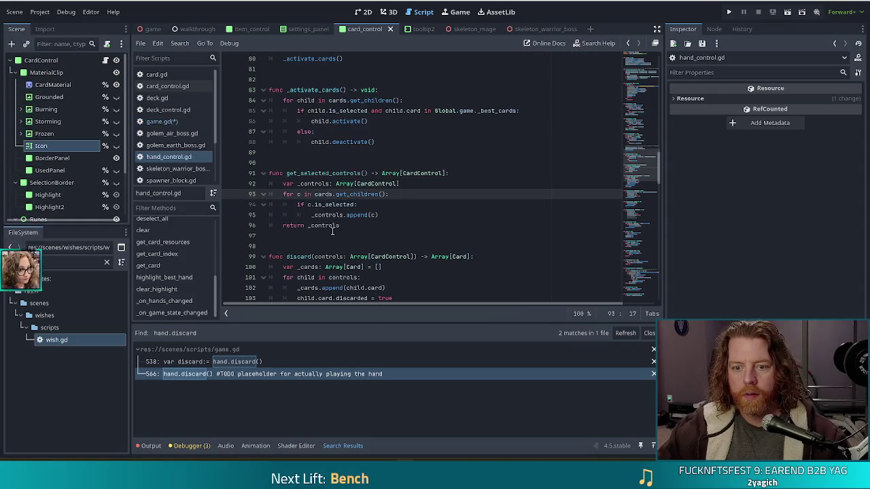
Step: Duplicate get_selected_controls as get_unselected_controls with a negated check, then save hand_control.gd
left_click_drag(350, 225, 439, 137)
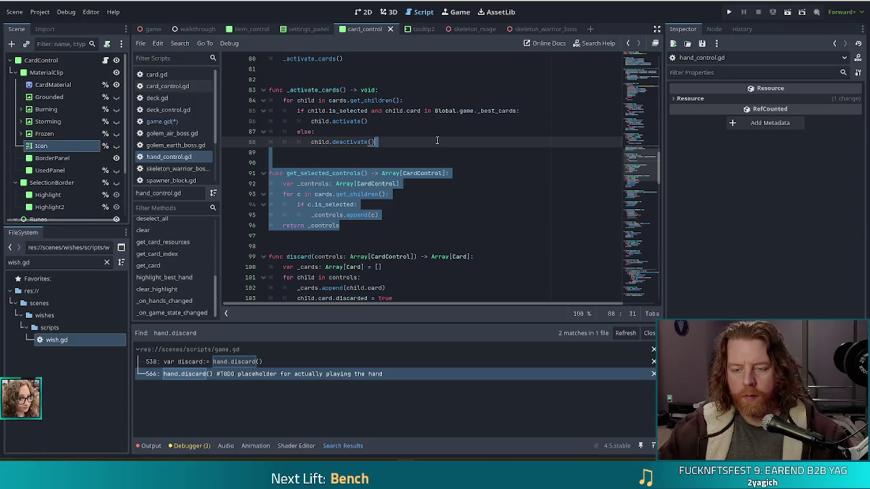
key("ctrl+shift+d")
scroll(341, 226, "down", 1)
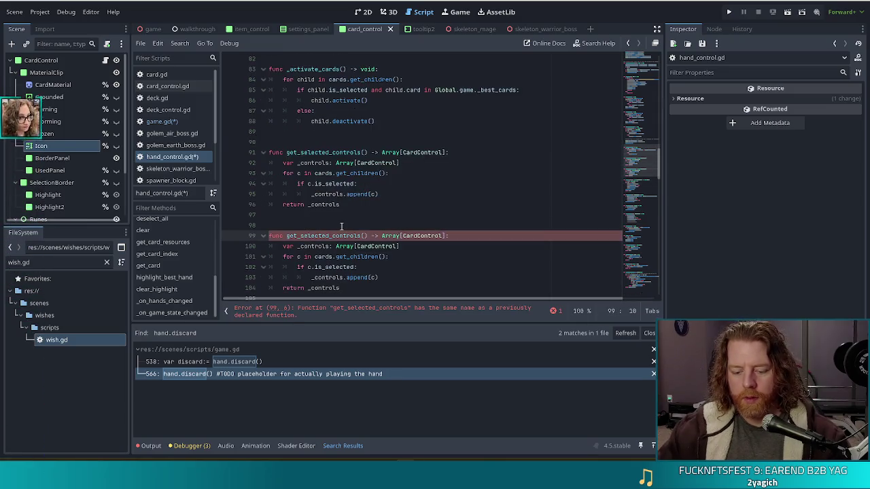
type("un")
left_click(346, 173)
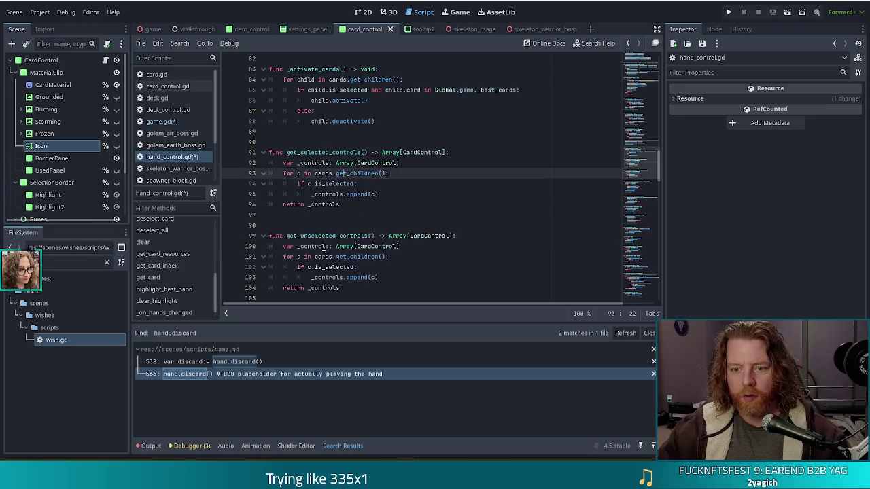
left_click(309, 267)
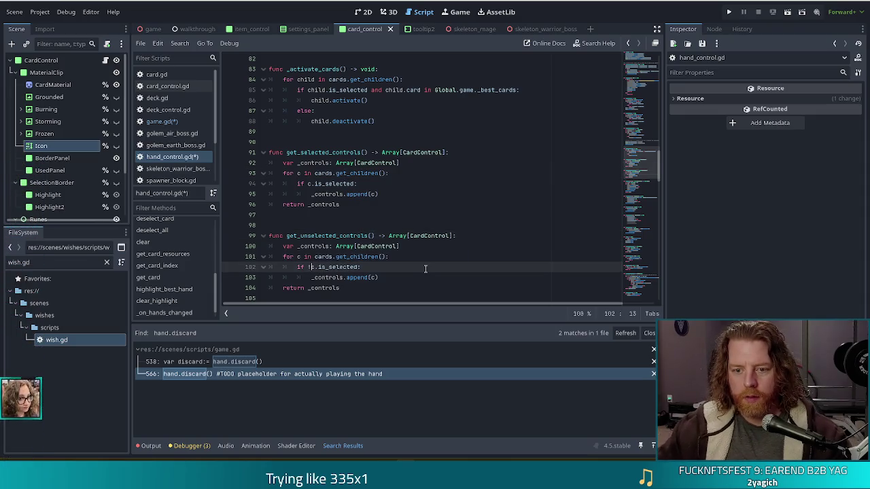
key("ctrl+s")
left_click(156, 121)
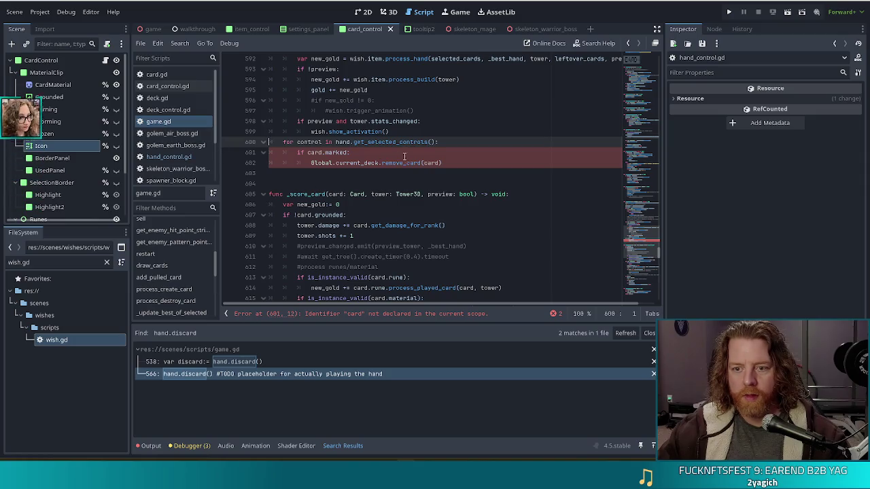
Step: Loop over hand.get_unselected_controls() and check control.card.marked instead of card.marked
left_click(367, 142)
type("un")
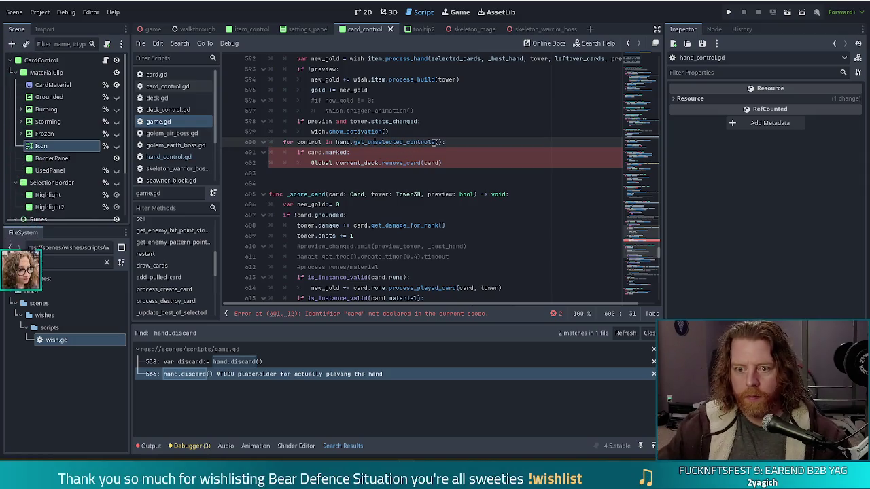
left_click(358, 110)
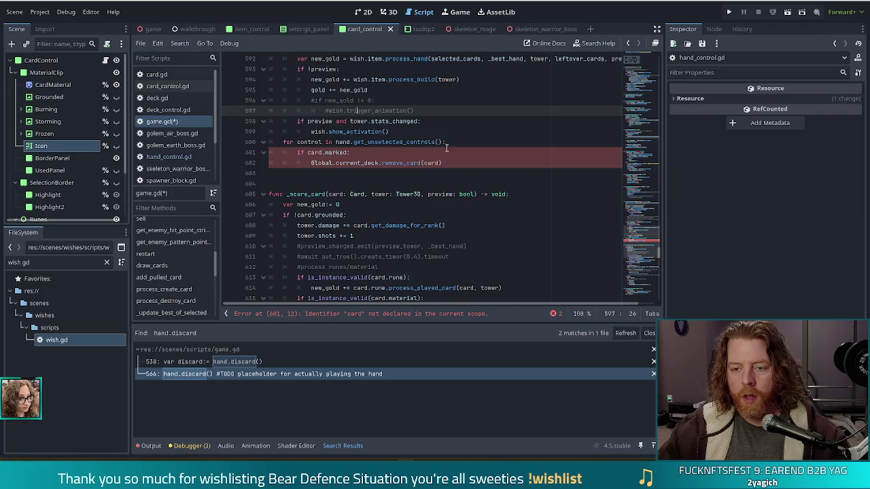
double_click(316, 153)
type("control")
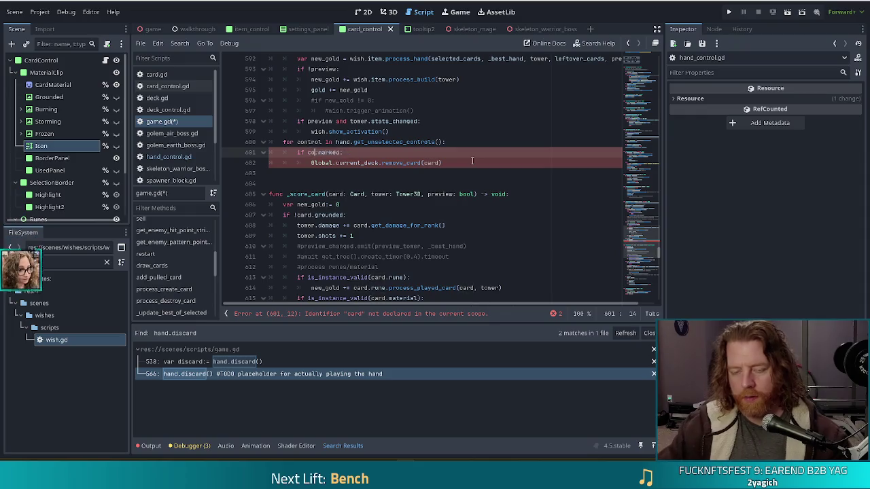
type(".card.")
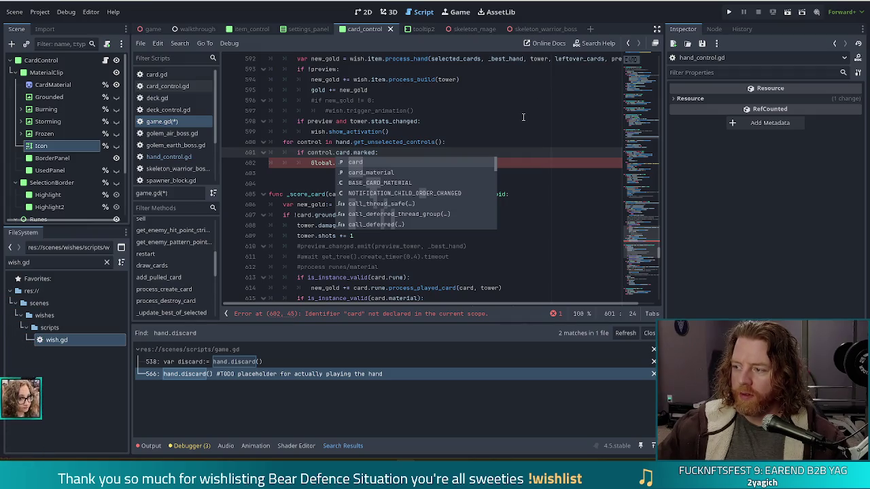
left_click(397, 152)
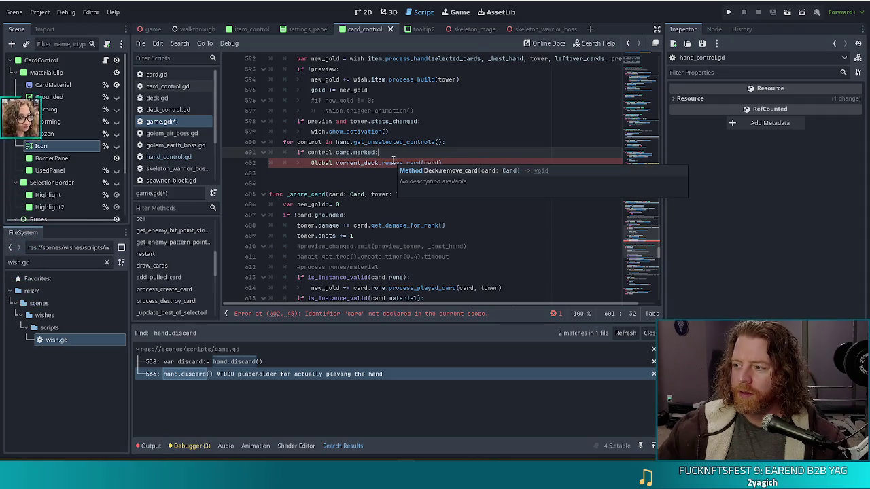
Step: Pass control.card to remove_card and open an outdented new line after the loop body
left_click(456, 163)
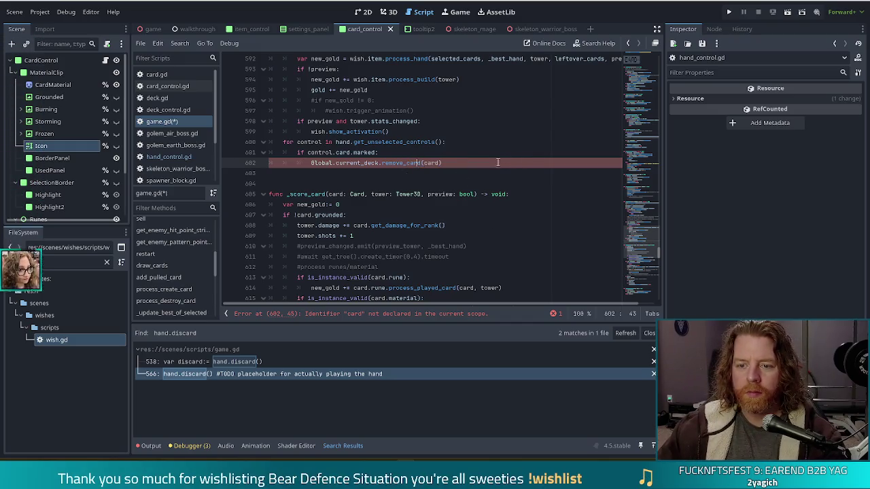
left_click(324, 164)
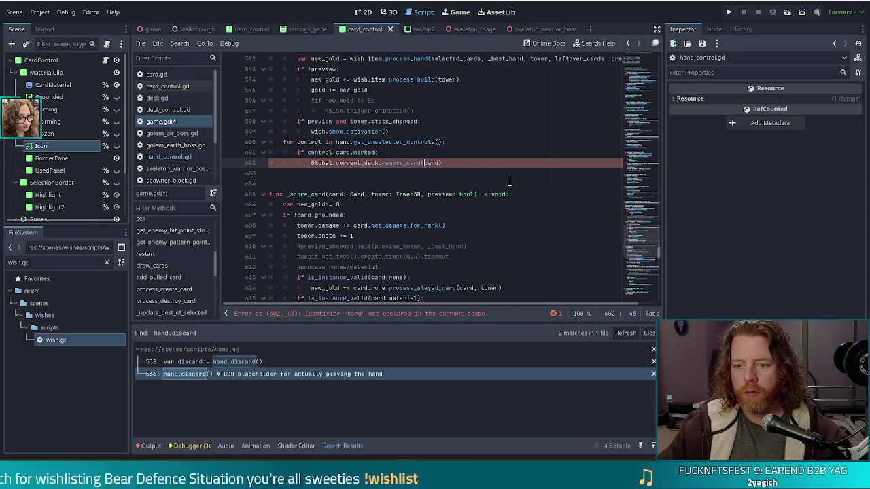
type("ontrol.c")
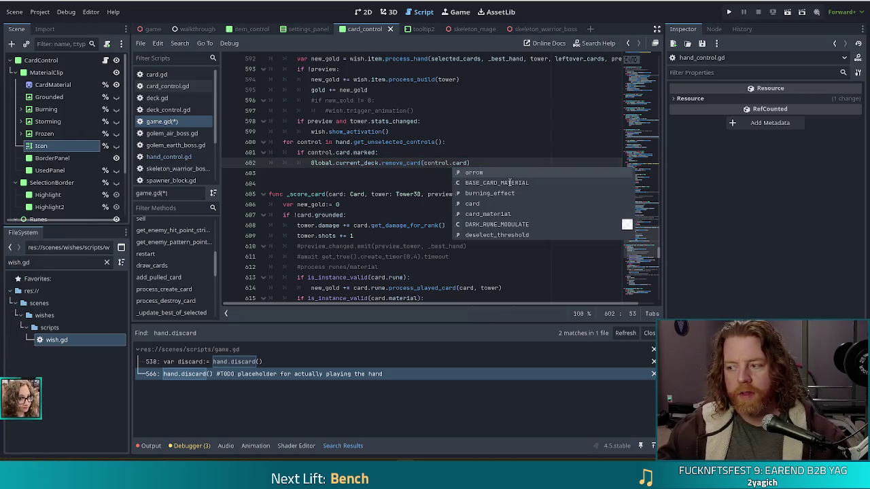
left_click(407, 131)
left_click(484, 163)
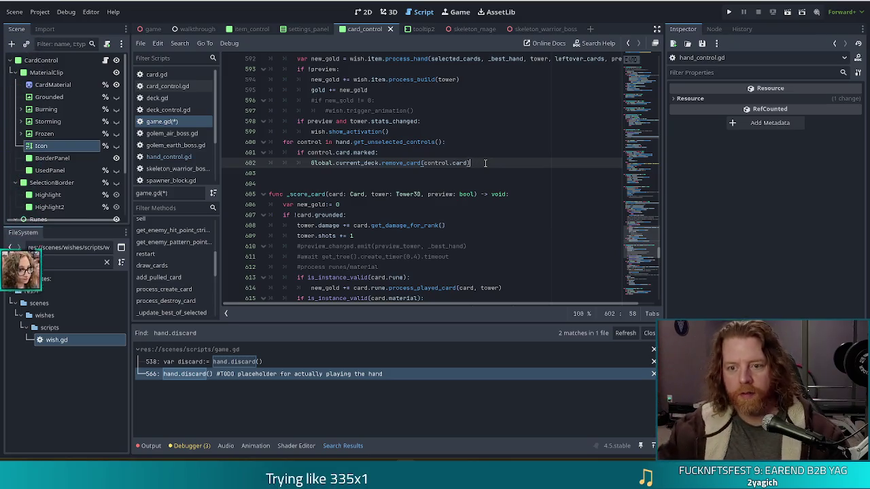
key("Up")
key("Up")
key("Up")
key("Return")
key("BackSpace")
key("BackSpace")
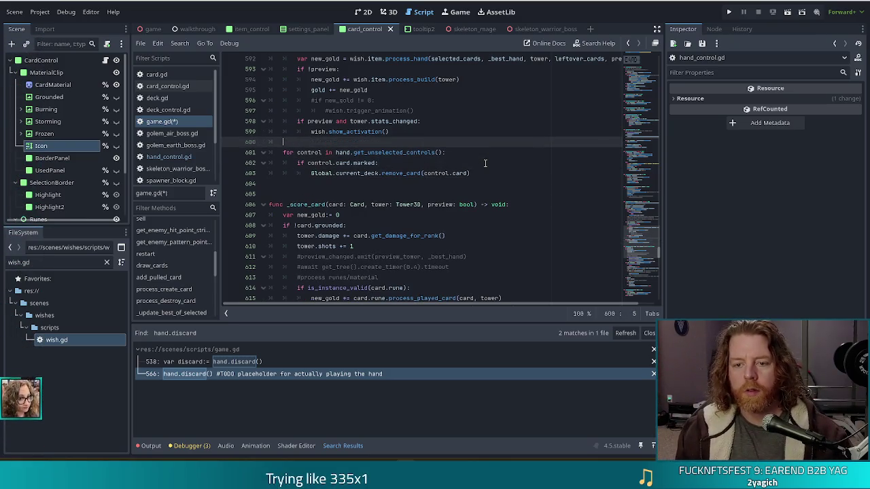
Step: Declare var marked_controls: Array[CardControl] and append each marked control in the loop
type("var marked_controls: ")
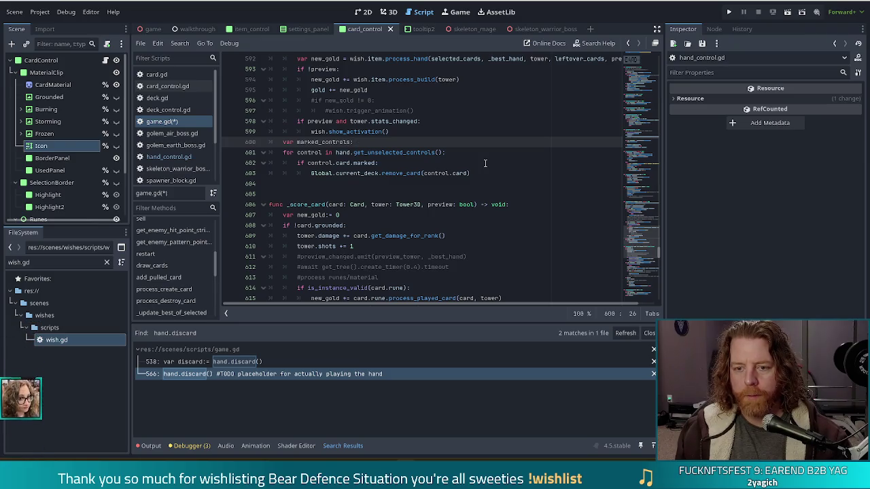
type("Array")
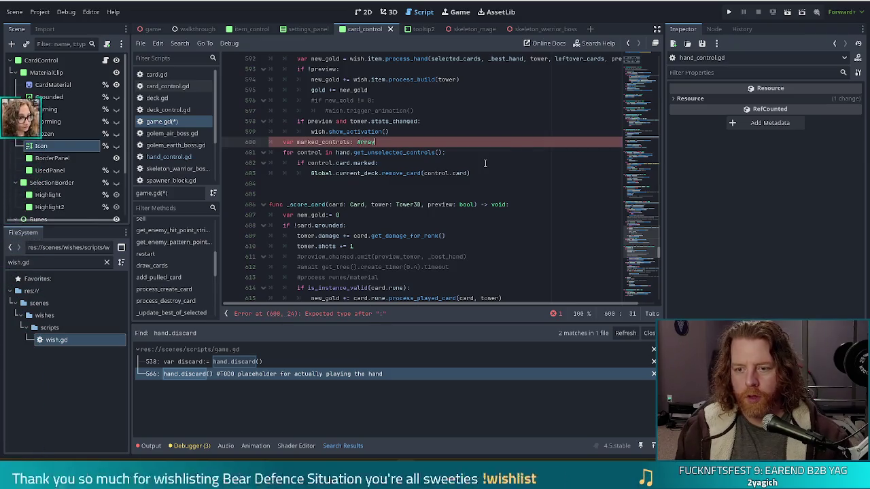
type("[CardControl")
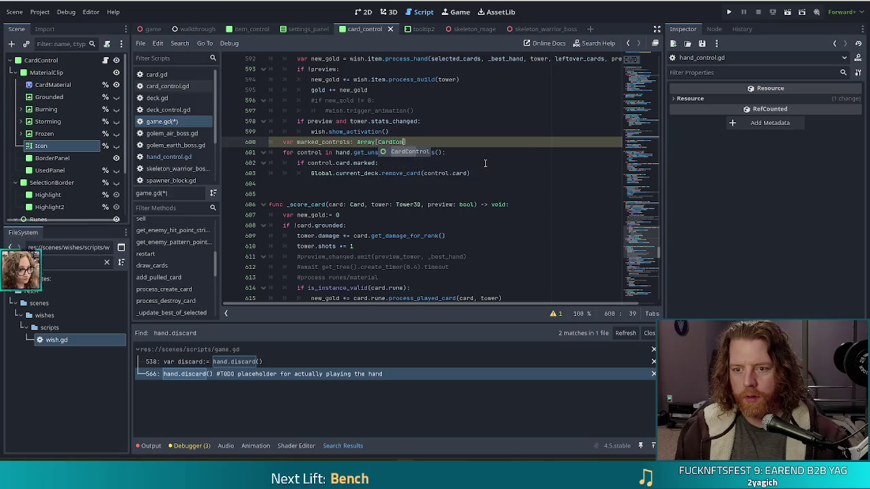
key("Down")
key("Down")
key("Down")
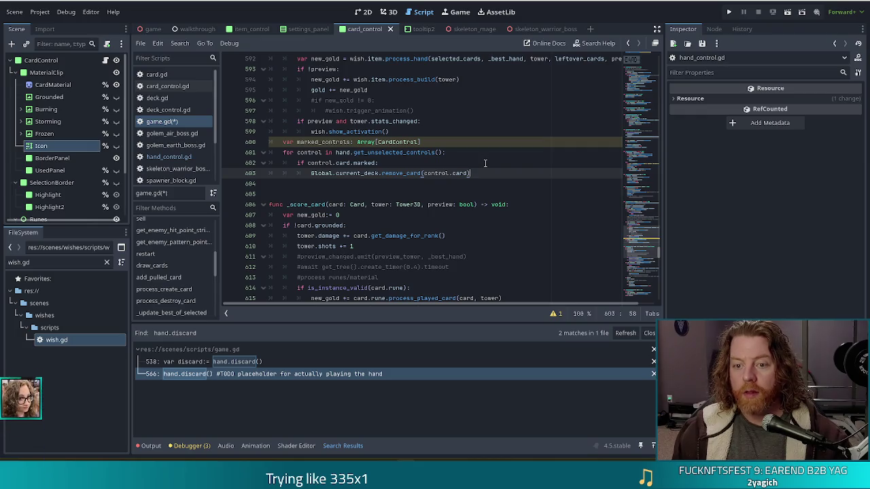
key("Return")
key("BackSpace")
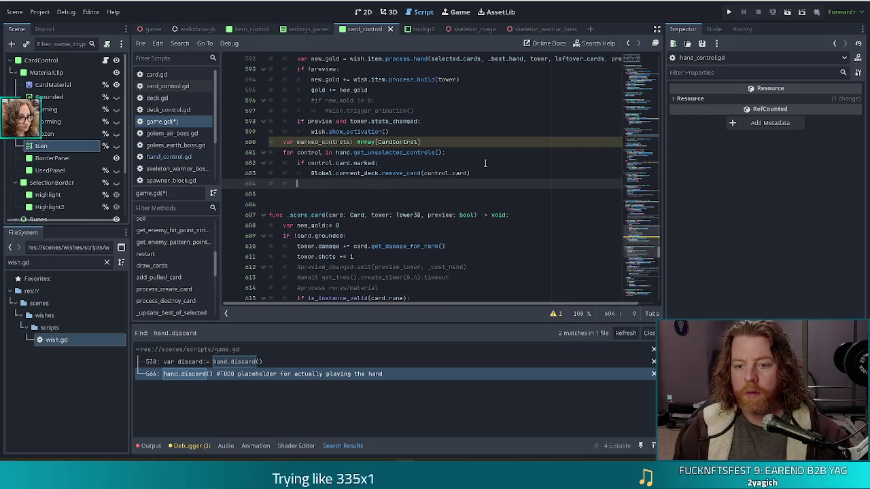
key("Tab")
type("_controls.append(")
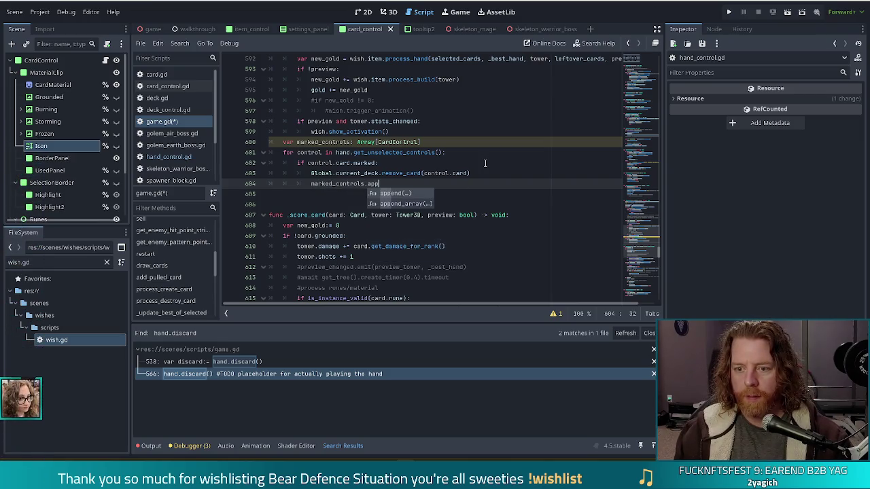
type("control)")
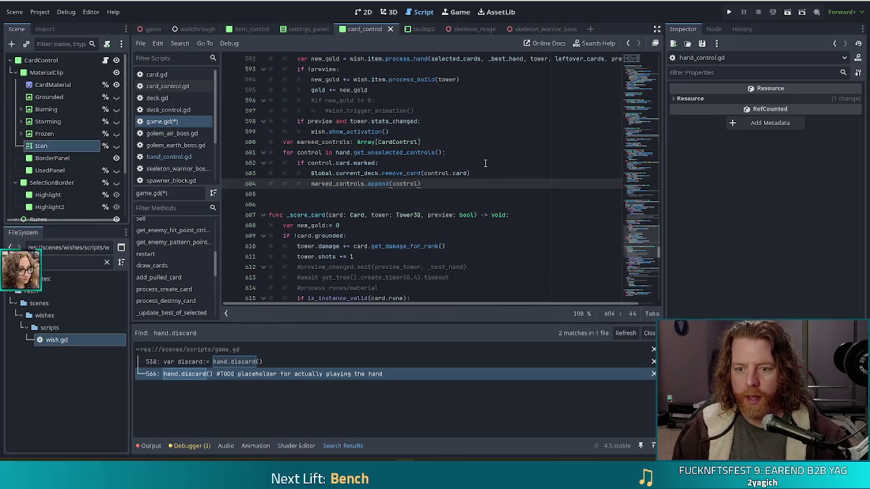
Step: Add hand.discard(marked_controls) after the loop and save game.gd
key("Return")
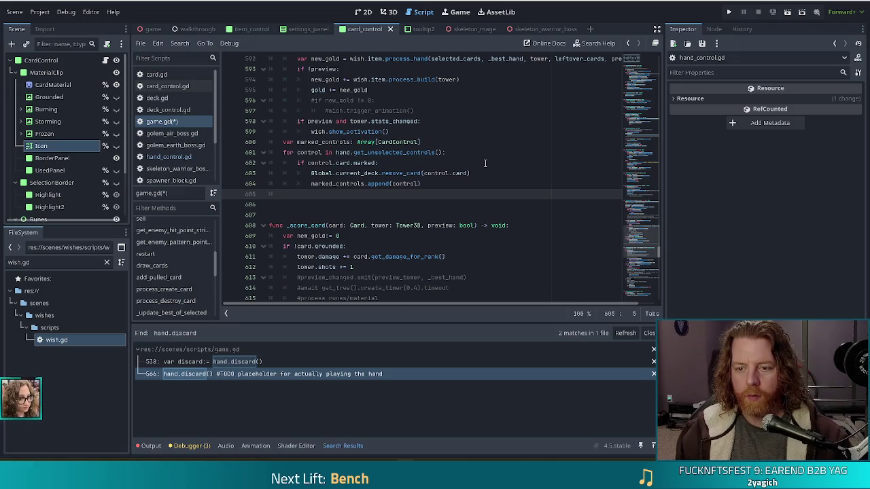
type("hand.discard(")
type("marked_c")
key("Return")
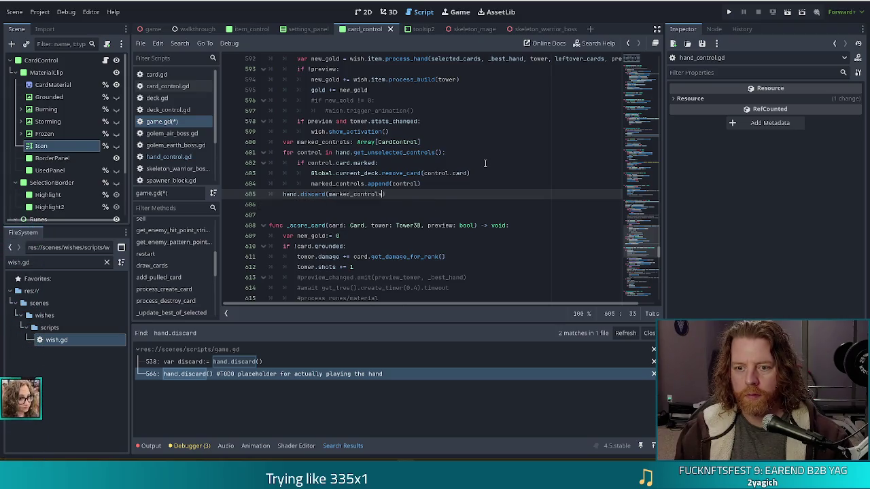
key("ctrl+s")
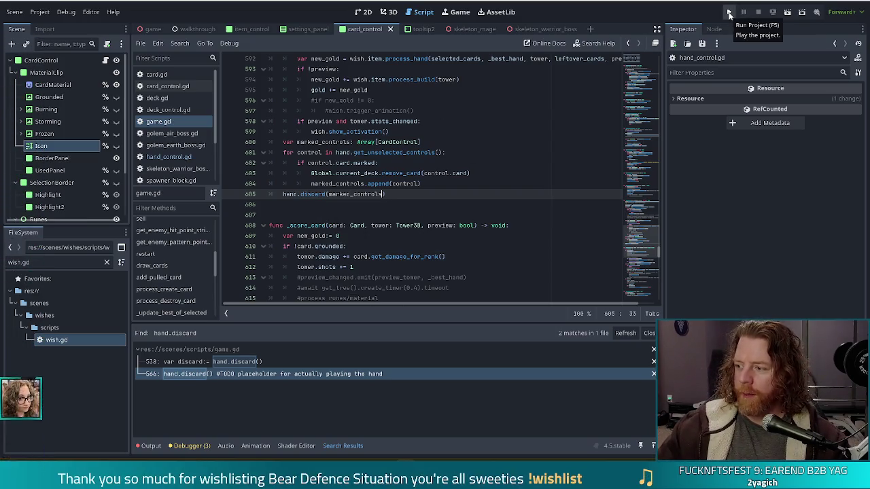
Step: Start a new game, set the enemy with 'set_enemy skeleton_warrior' in the console, and press the Jack of Earth card
left_click(729, 13)
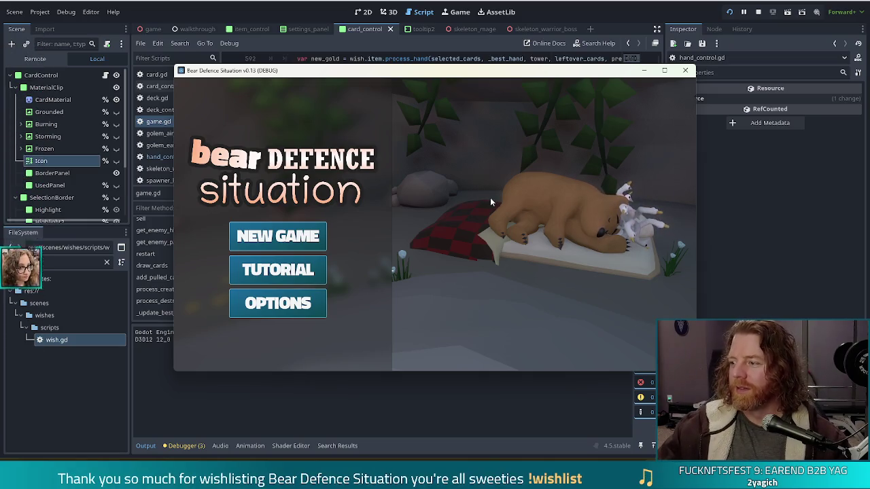
left_click(273, 235)
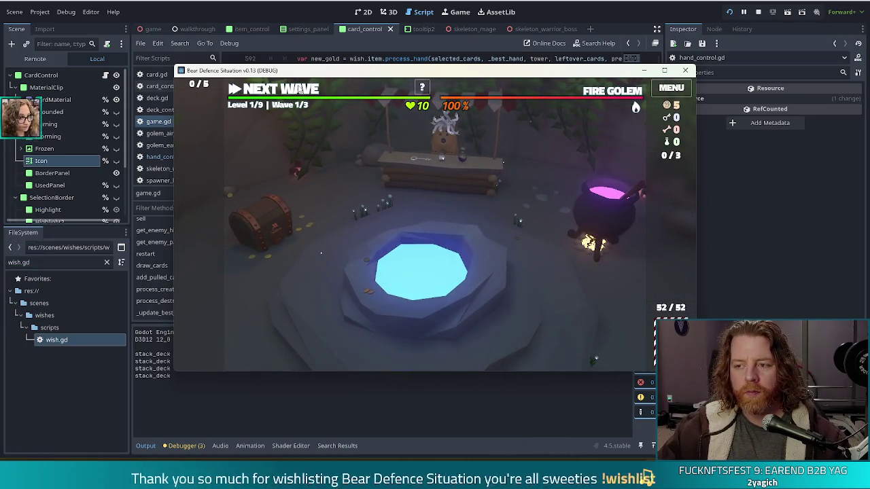
key("grave")
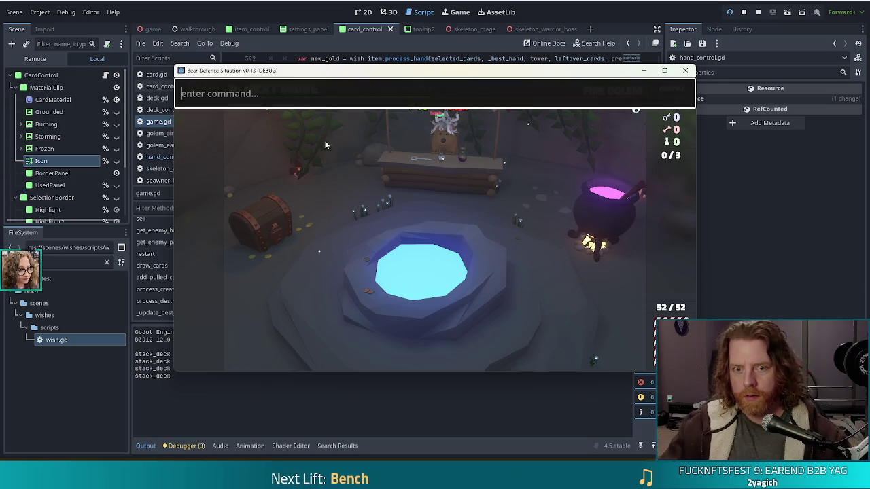
type("set")
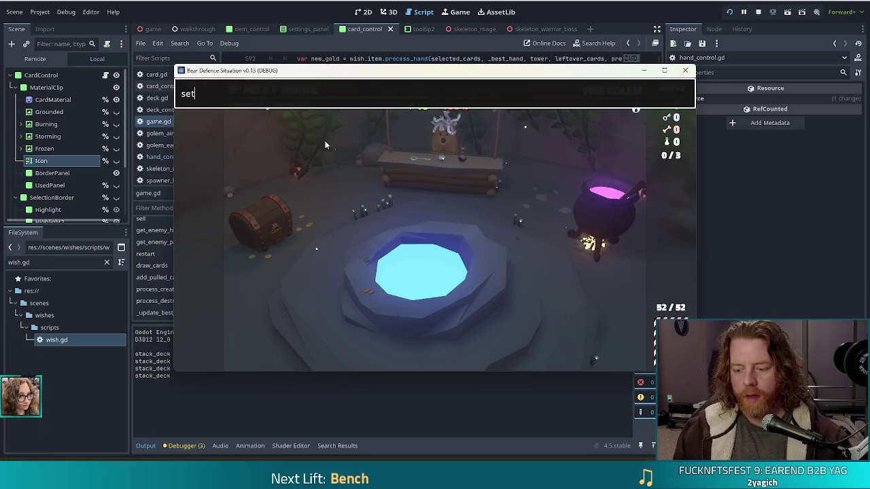
type("_enemy ske")
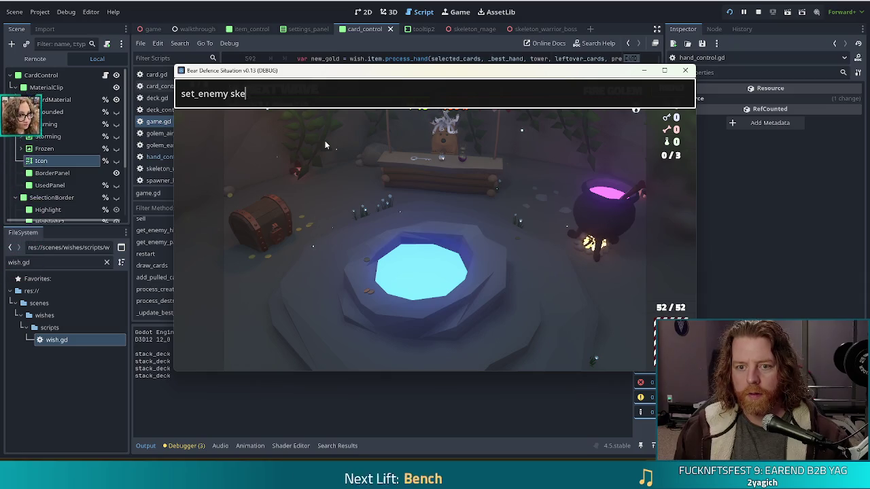
type("leton_warrior")
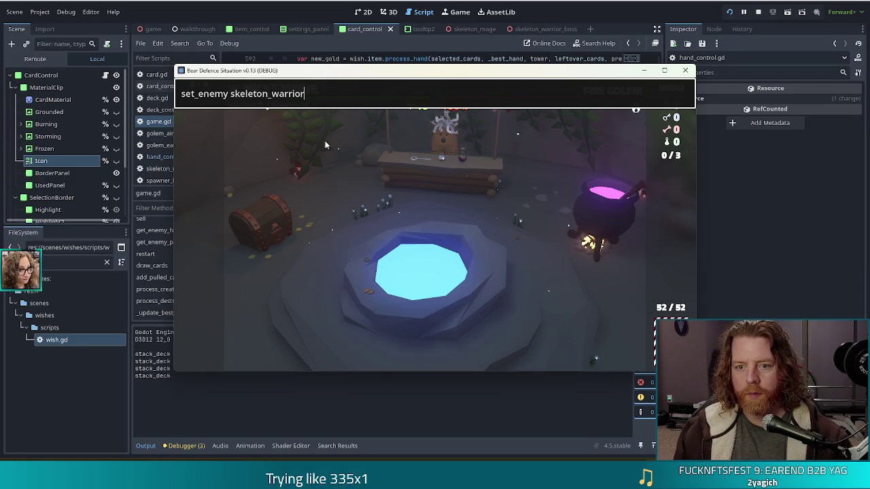
key("Return")
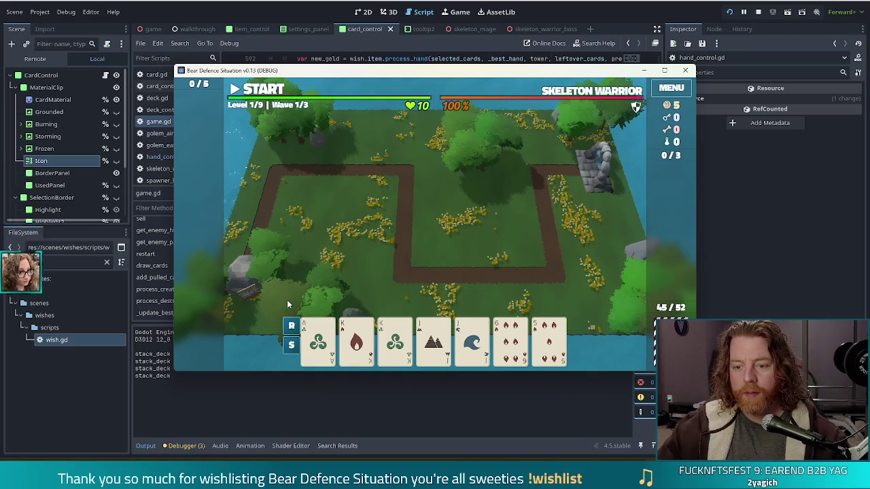
left_click(447, 345)
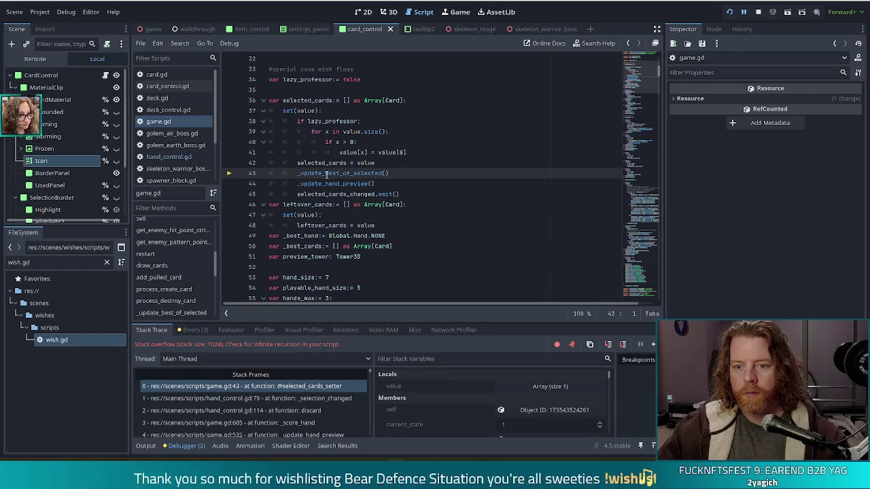
Step: Inspect the _update_best_of_selected call on line 43 and jump to its definition
left_click(326, 174)
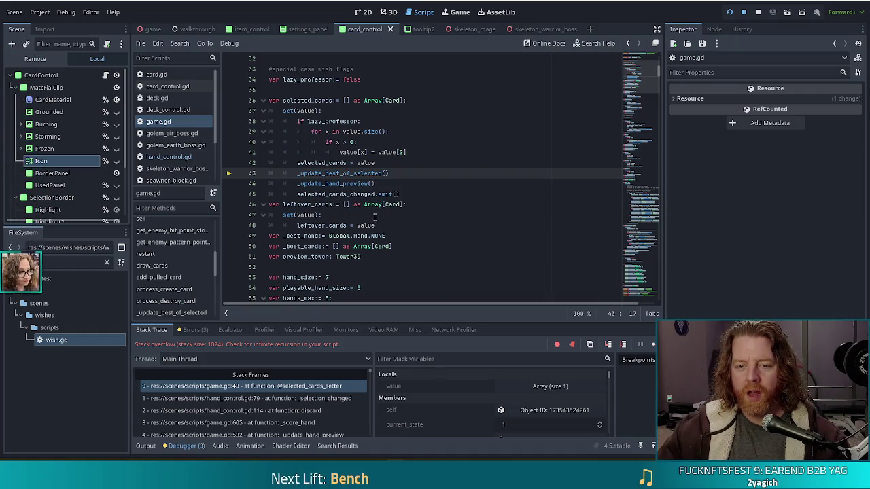
left_click(351, 174)
left_click(336, 174, "ctrl")
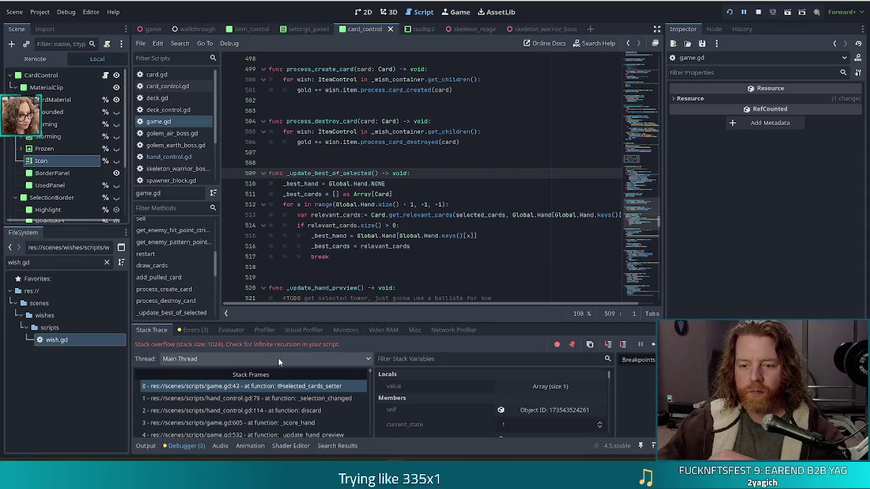
Step: Follow the stack trace from discard in hand_control.gd to _score_hand line 605, and select discard lines 600–605
left_click(305, 411)
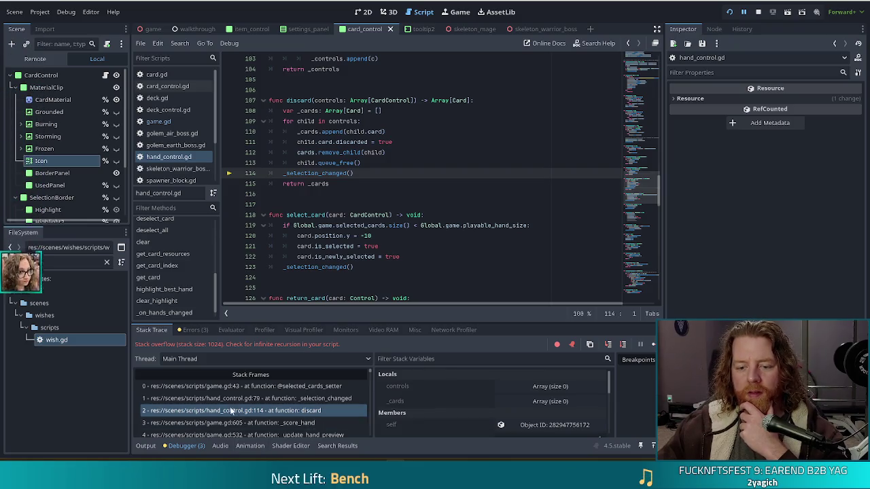
left_click(262, 423)
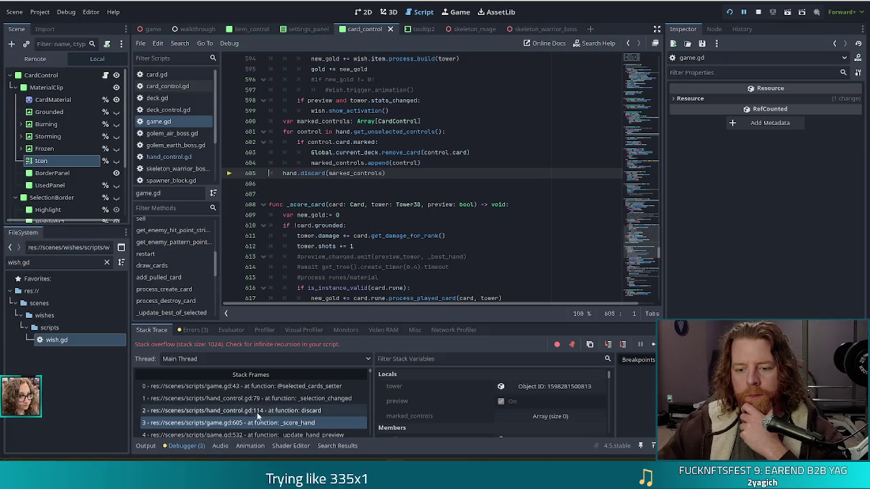
scroll(380, 189, "up", 1)
scroll(381, 190, "up", 5)
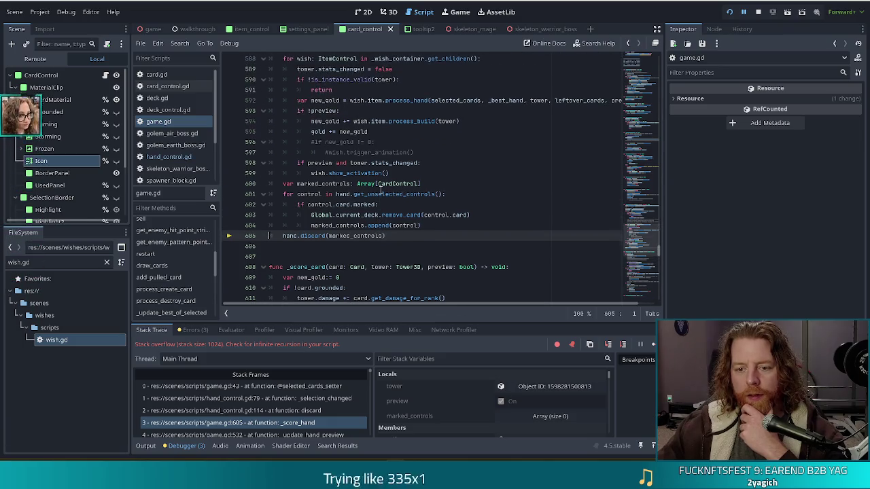
scroll(380, 190, "down", 5)
scroll(381, 190, "up", 10)
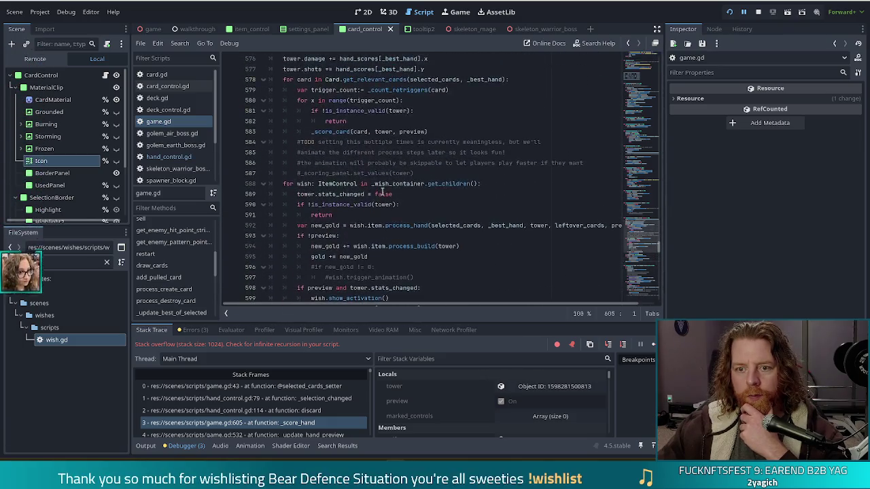
scroll(382, 190, "down", 7)
scroll(382, 192, "down", 3)
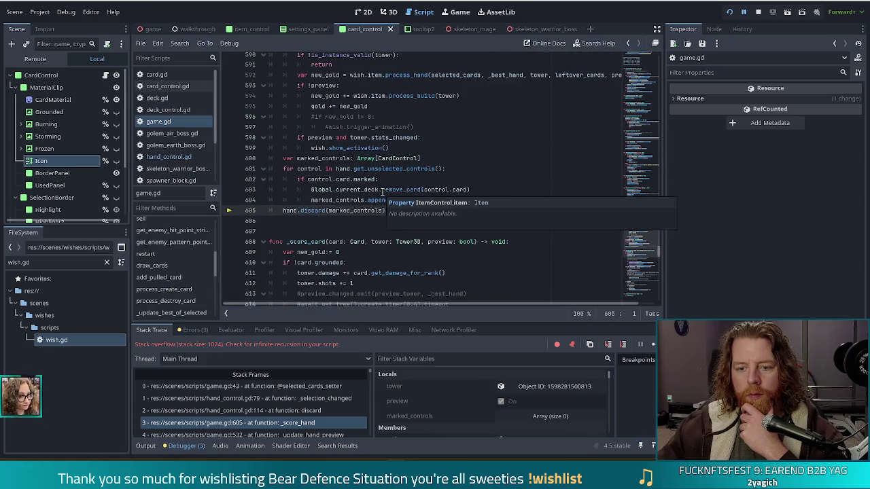
scroll(375, 192, "up", 1)
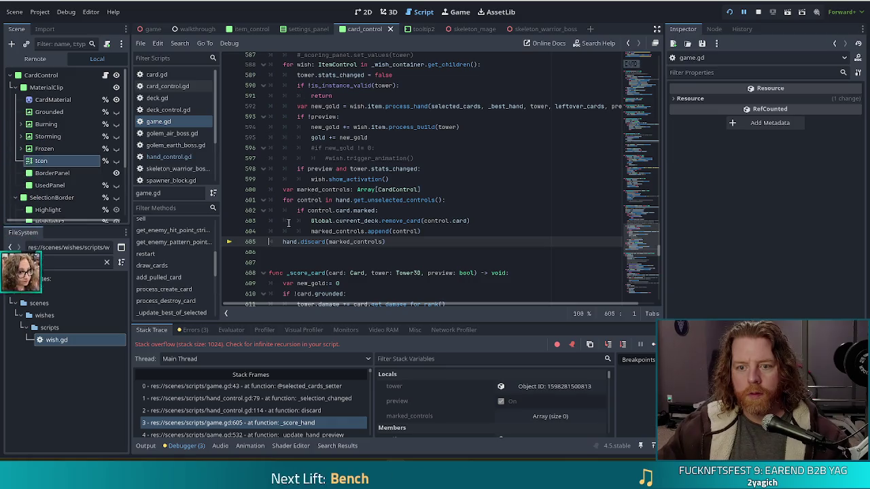
mouse_move(305, 191)
left_mouse_down()
mouse_move(408, 233)
mouse_move(319, 243)
left_mouse_up()
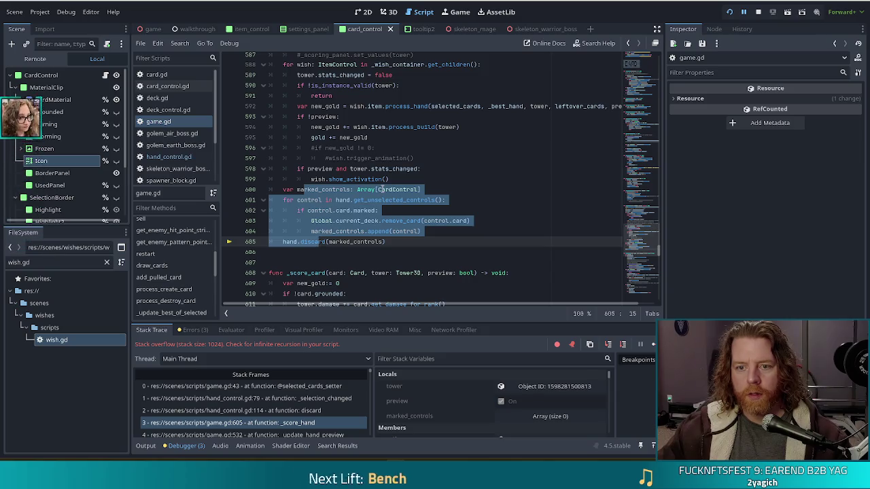
Step: Cut the marked-card discard block and paste it below line 597
key("Tab")
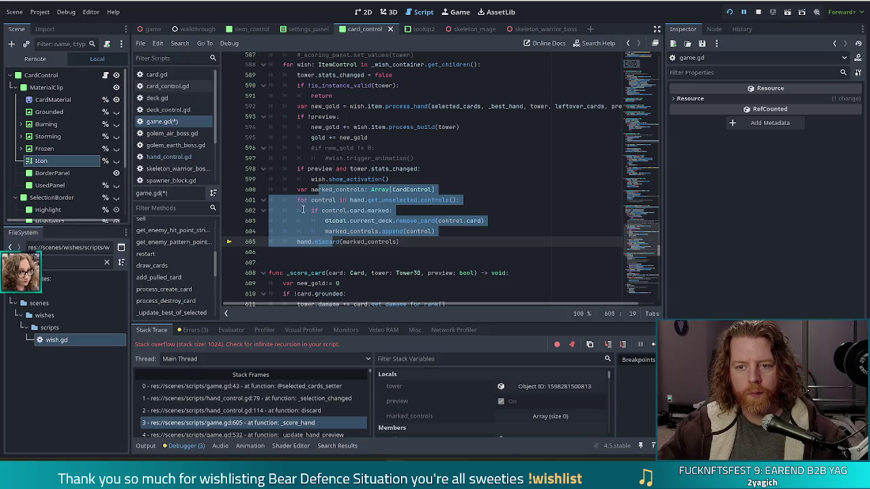
mouse_move(401, 241)
left_mouse_down()
mouse_move(319, 221)
mouse_move(295, 191)
left_mouse_up()
key("ctrl+c")
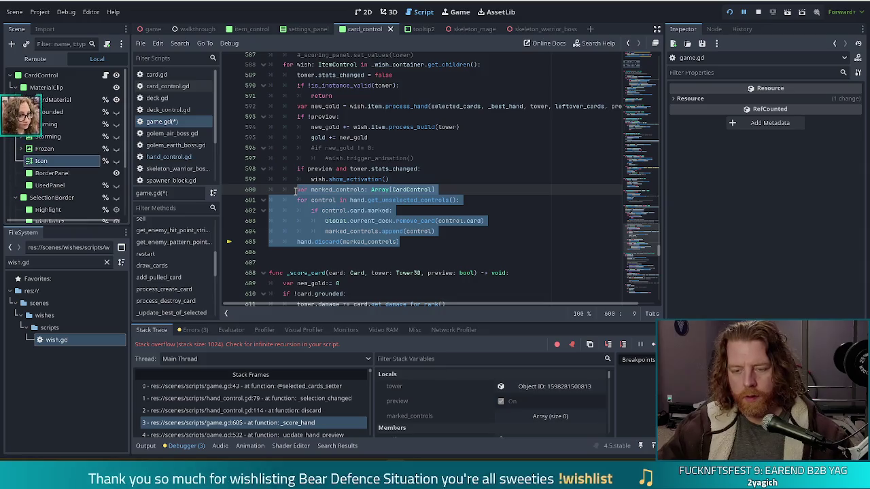
key("BackSpace")
left_click(422, 158)
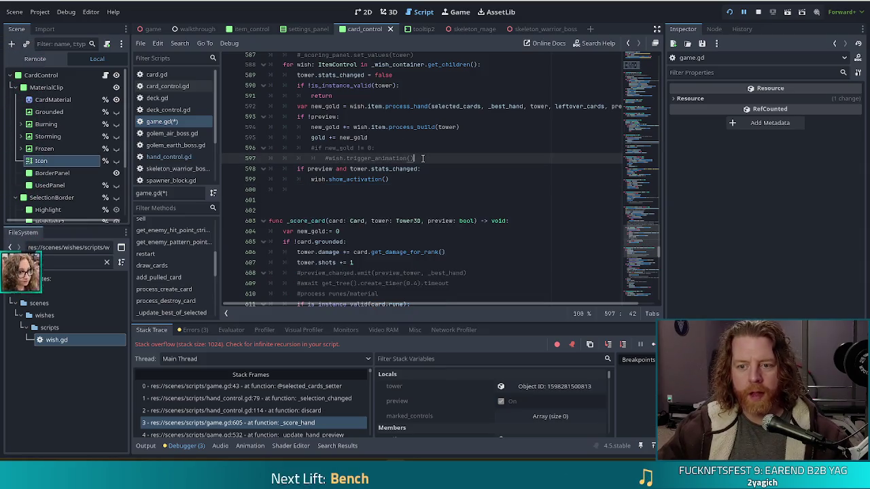
key("ctrl+v")
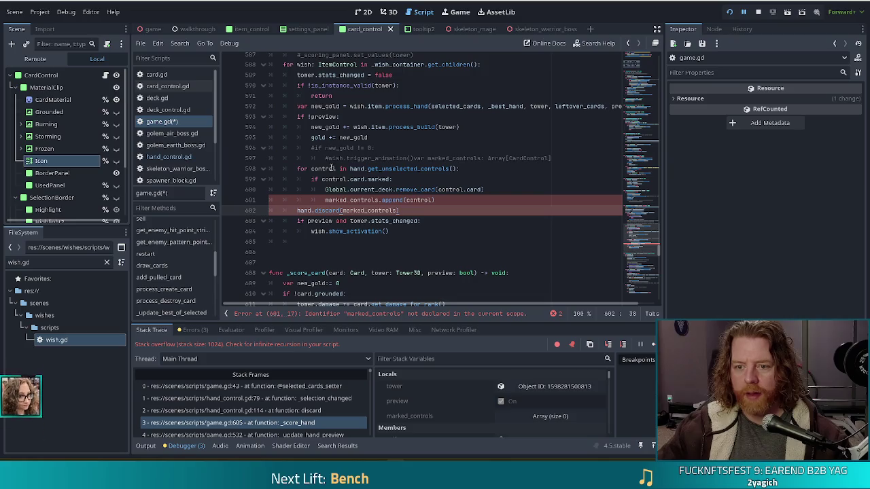
key("ctrl+z")
key("Return")
key("ctrl+v")
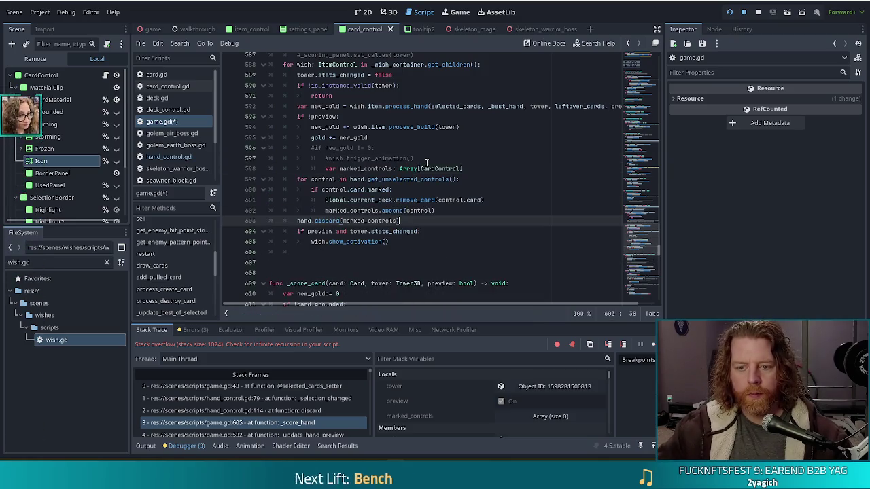
Step: Fix the pasted block's indentation so the declaration, loop and hand.discard sit under if !preview
left_click(327, 169)
key("BackSpace")
left_click(333, 179)
left_click(340, 210, "shift")
key("Tab")
left_click(352, 190)
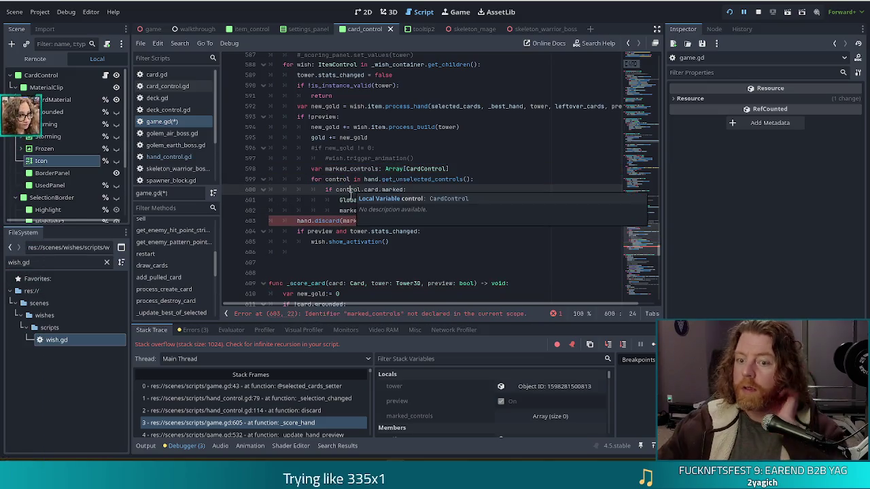
mouse_move(334, 216)
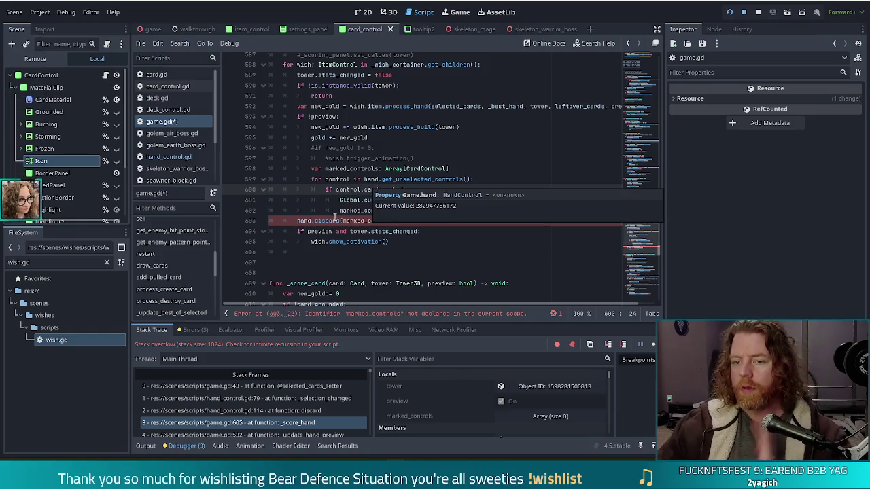
left_click(297, 221)
key("Tab")
key("Tab")
key("shift+Tab")
left_click(354, 157)
mouse_move(370, 184)
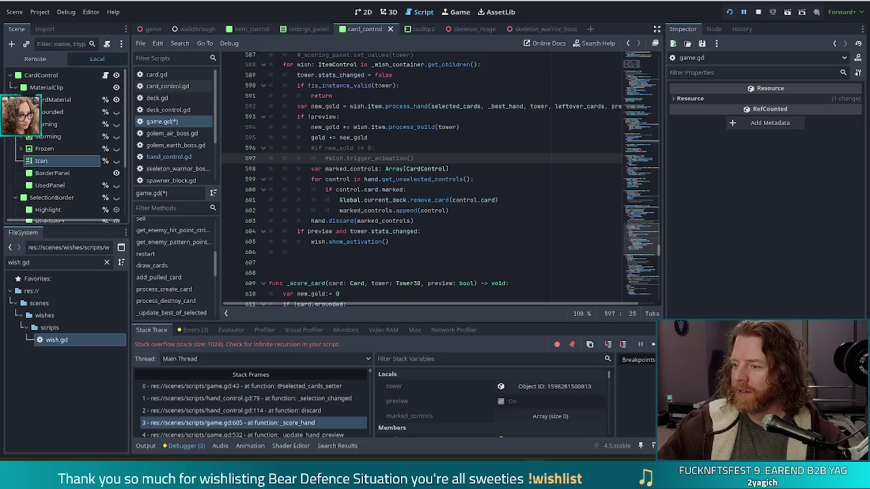
Step: Stop the crashed game's debug session
left_click(388, 200)
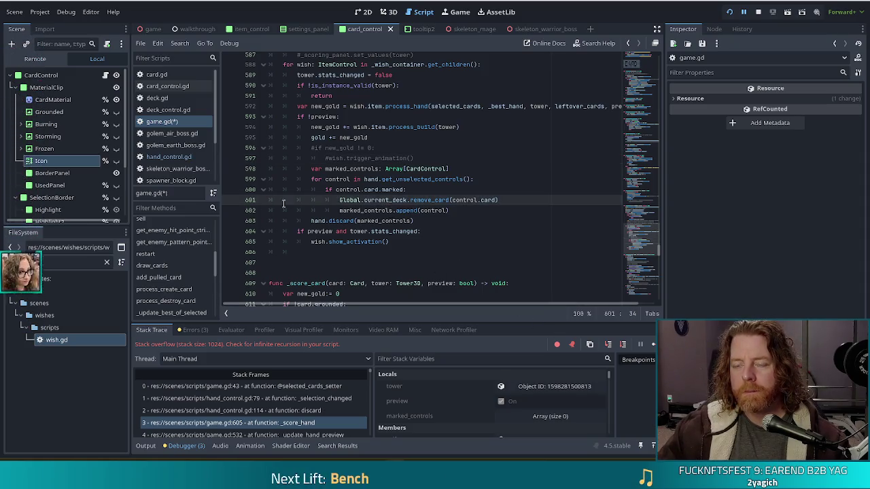
left_click(759, 13)
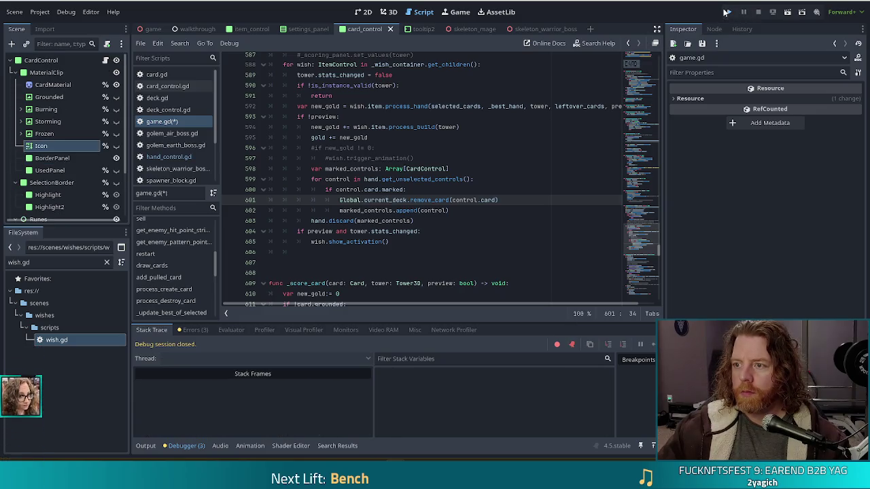
Step: Launch a new game and set the enemy with 'set_enemy skeleton_warrior' in the console
left_click(730, 13)
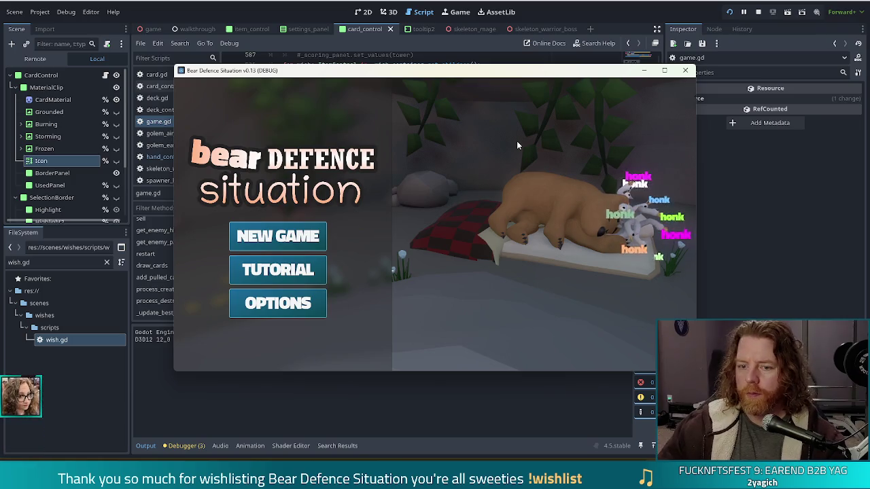
left_click(297, 238)
key("grave")
type("set_enemy ")
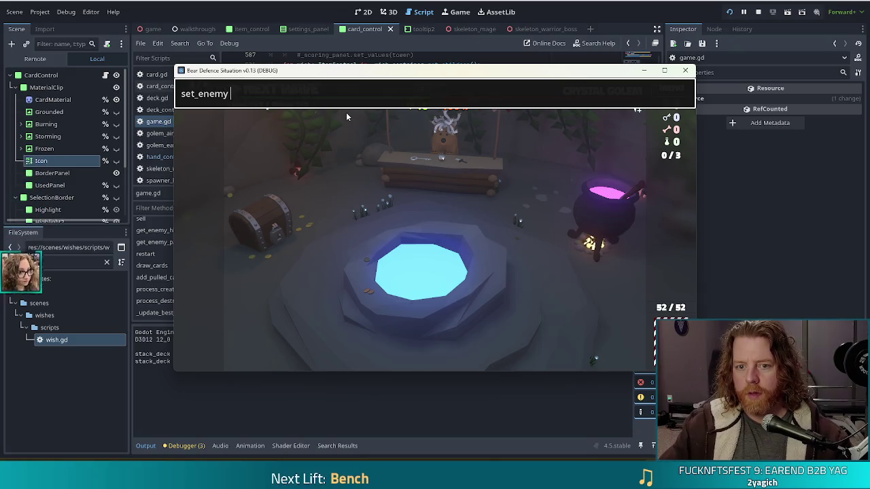
type("skeleton_warrior")
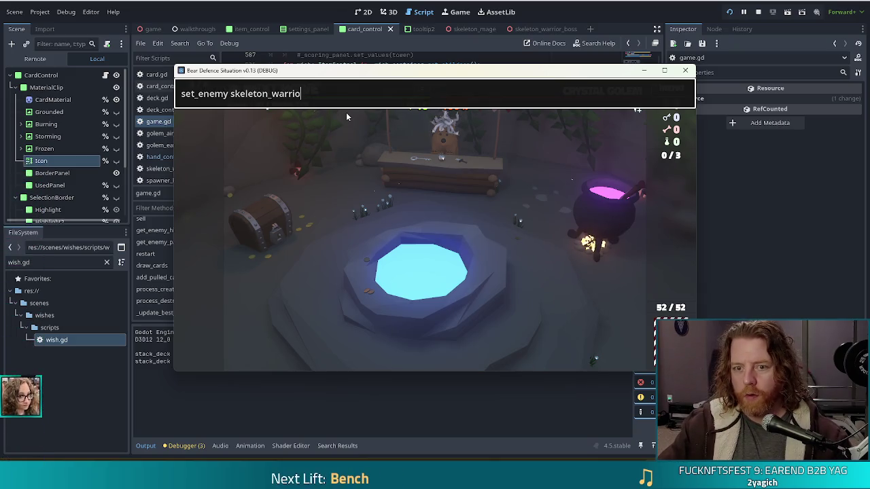
key("Return")
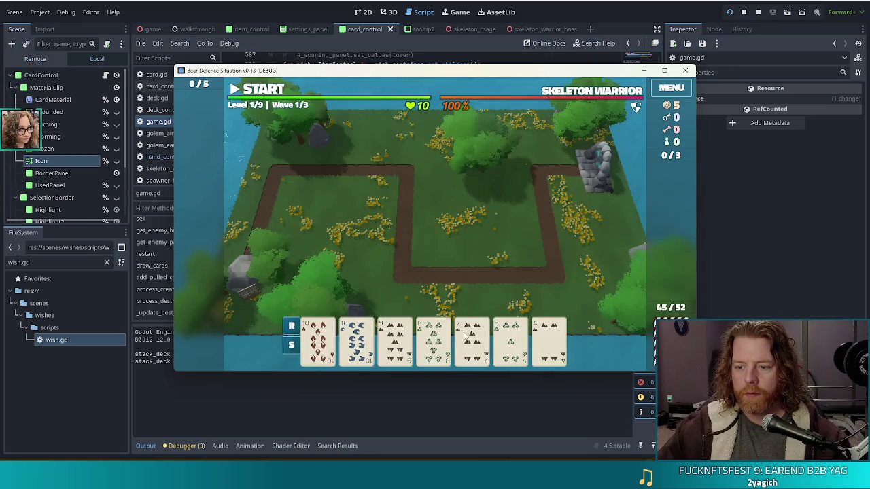
Step: Discard the 7 card to confirm it no longer crashes, then stop the game
left_click(470, 336)
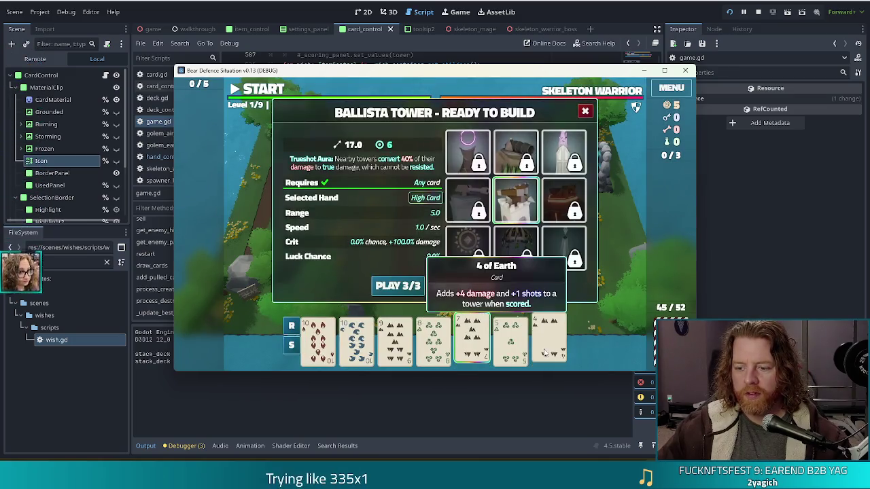
left_click(484, 291)
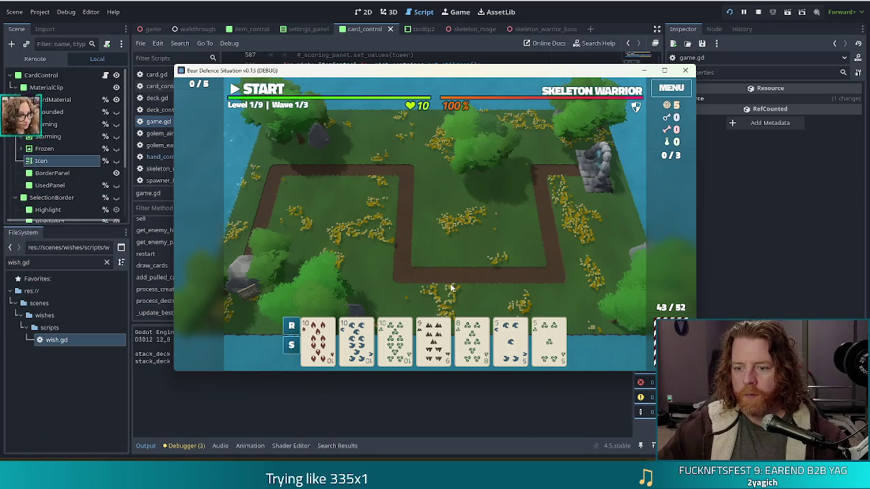
mouse_move(351, 347)
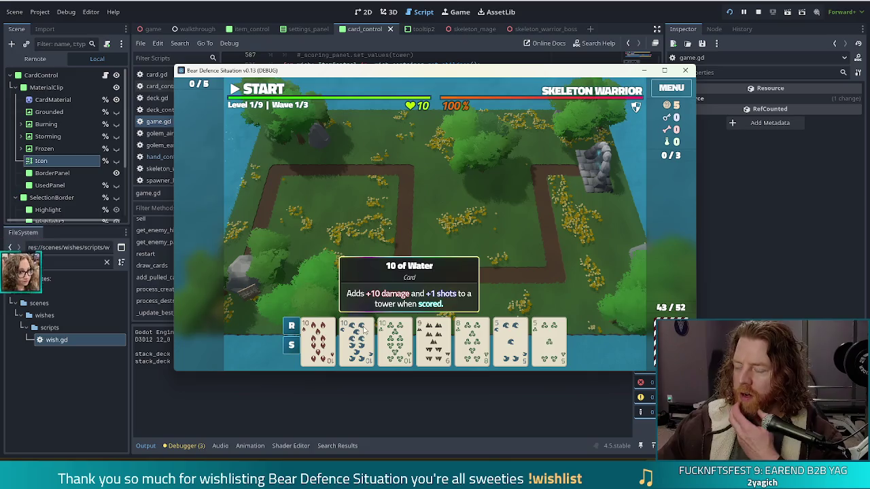
left_click(298, 3)
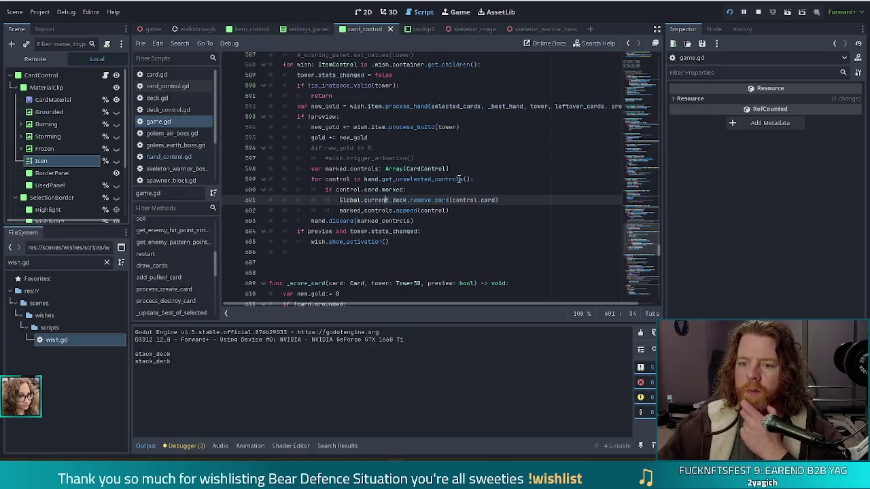
Step: Review the marked_controls append and hand.discard lines near the end of _score_hand
scroll(455, 181, "up", 6)
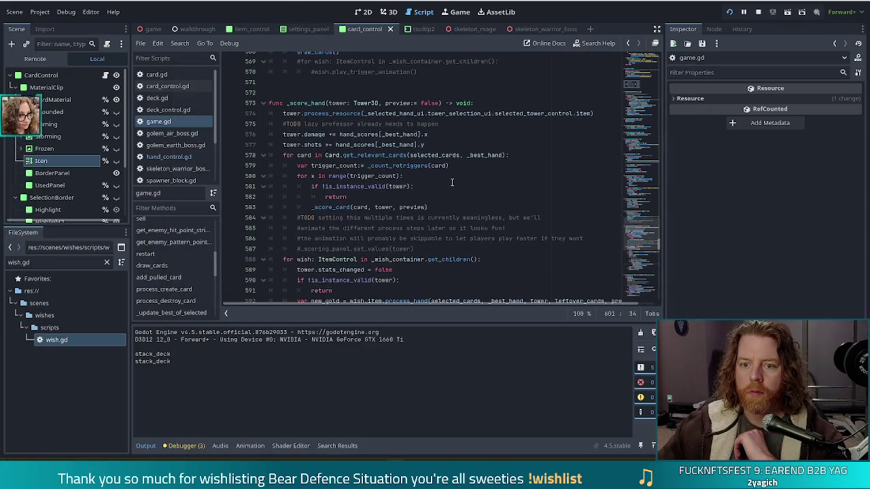
scroll(452, 183, "down", 5)
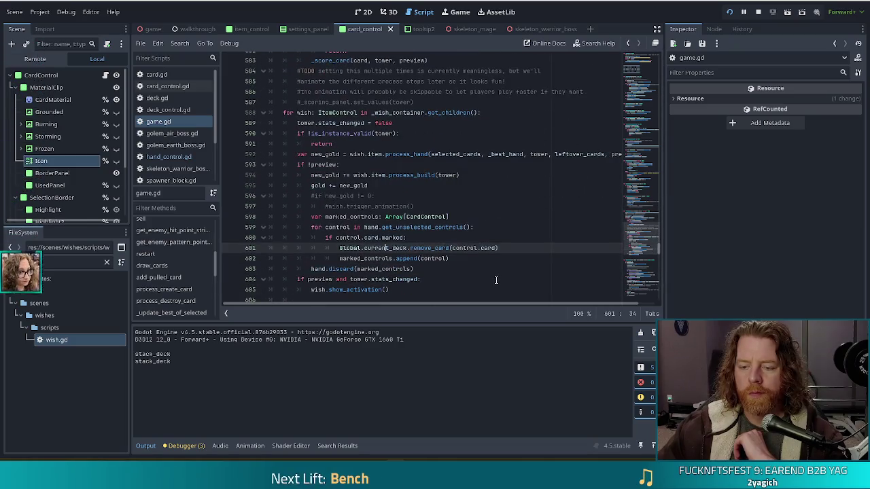
left_click(445, 258)
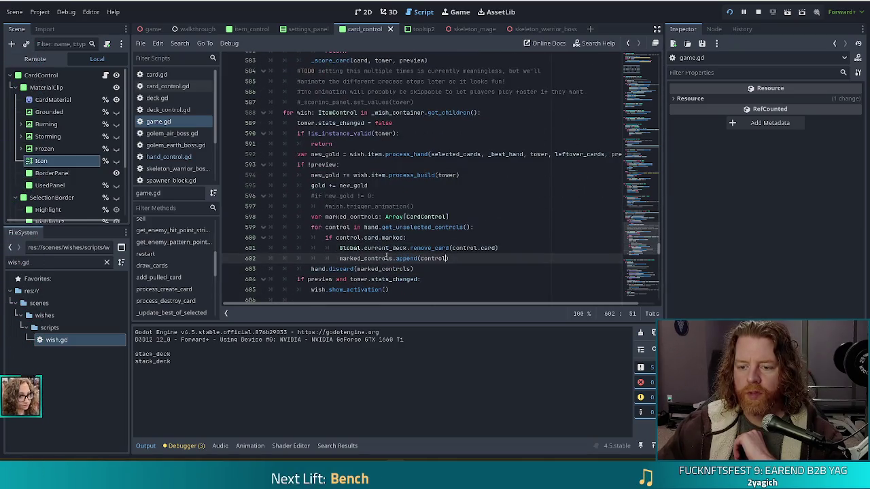
left_click_drag(451, 259, 340, 258)
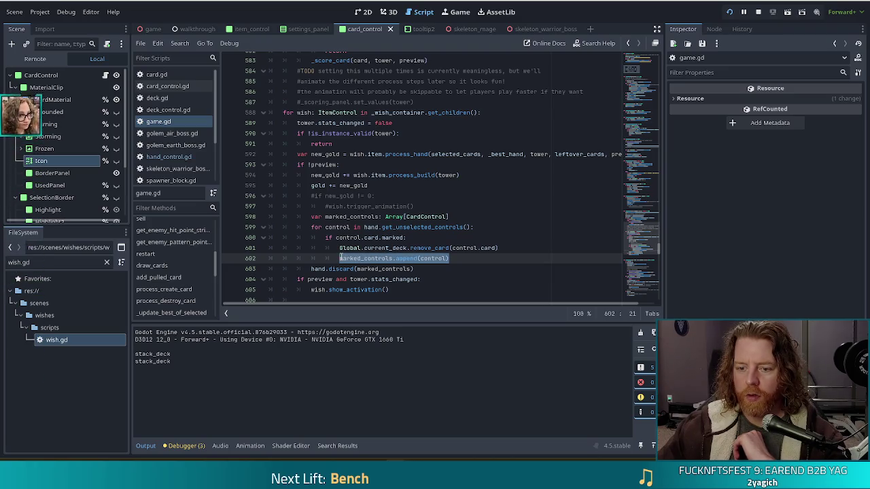
left_click(358, 268)
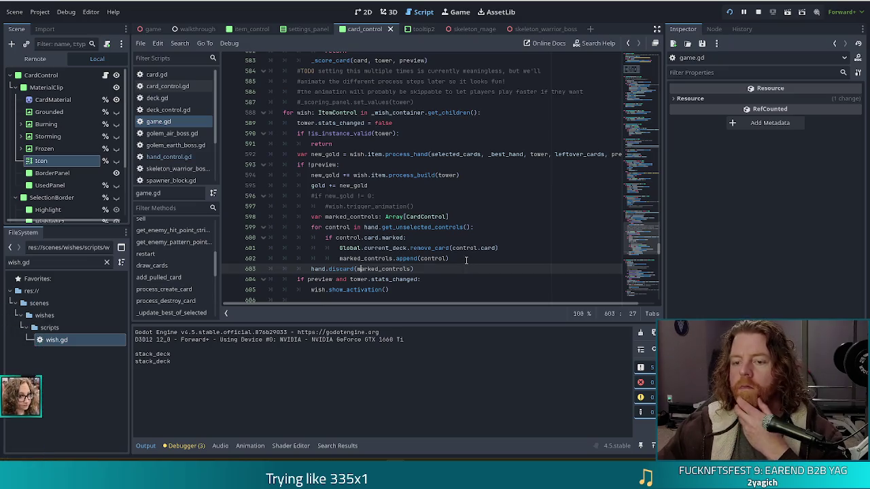
scroll(435, 230, "up", 5)
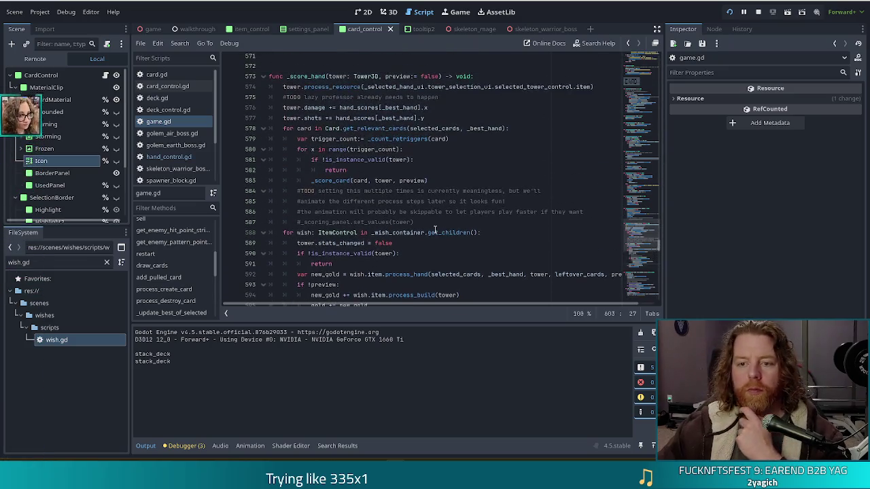
scroll(435, 230, "down", 6)
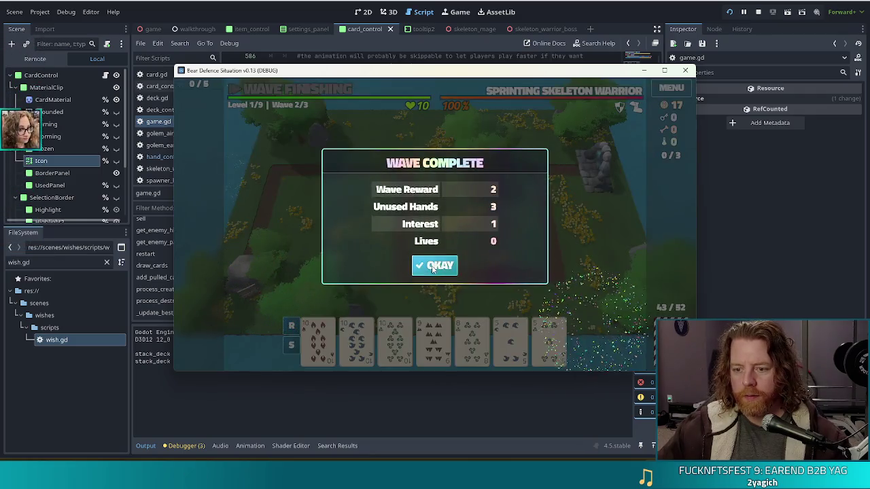
Step: Dismiss the Wave Complete notice and discard the 5 of Water
left_click(431, 267)
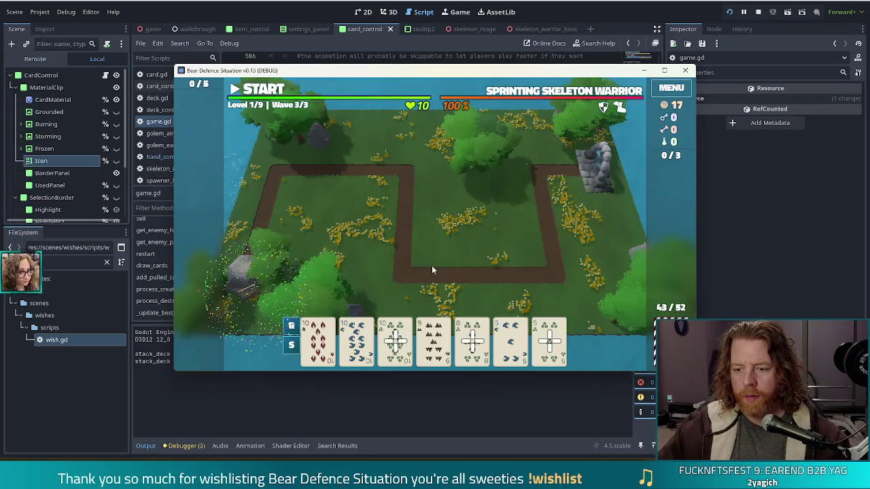
mouse_move(433, 332)
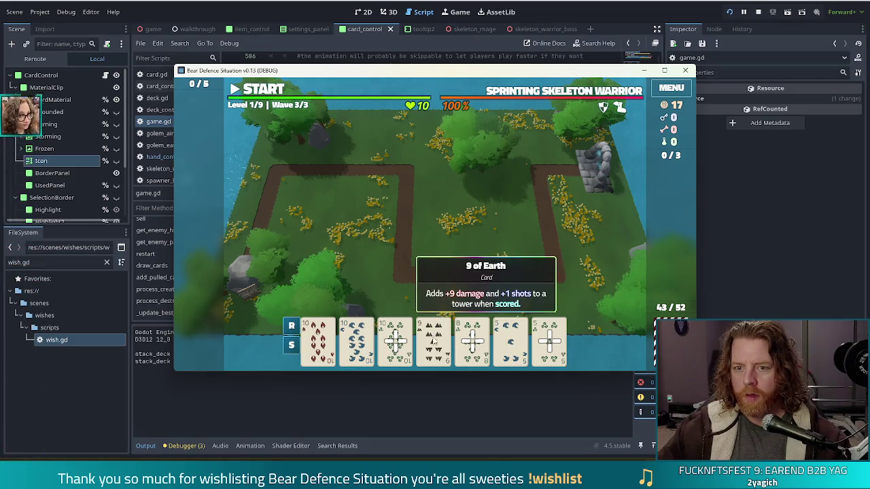
left_click(510, 340)
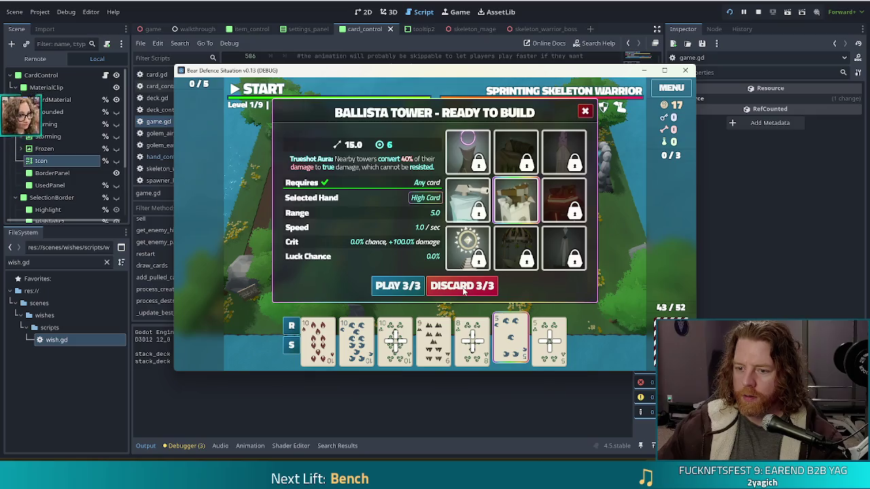
left_click(463, 288)
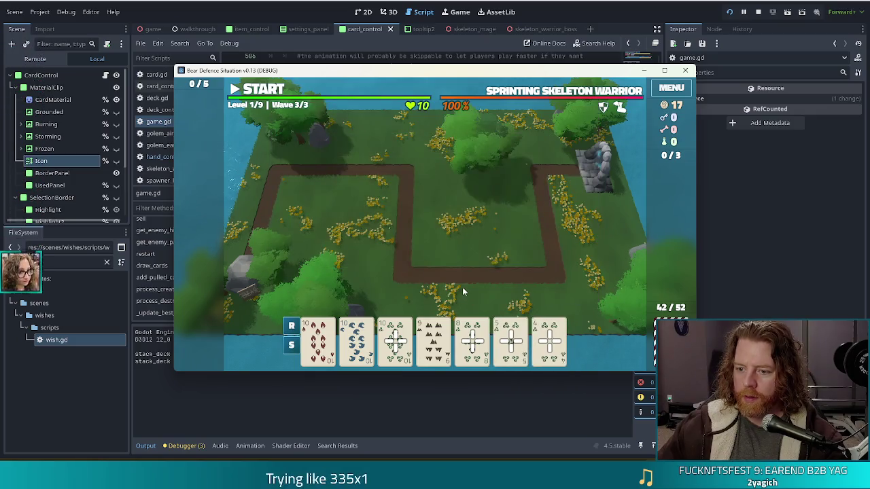
Step: Play the 9 of Earth to place a Ballista tower, then return to game.gd
left_click(435, 344)
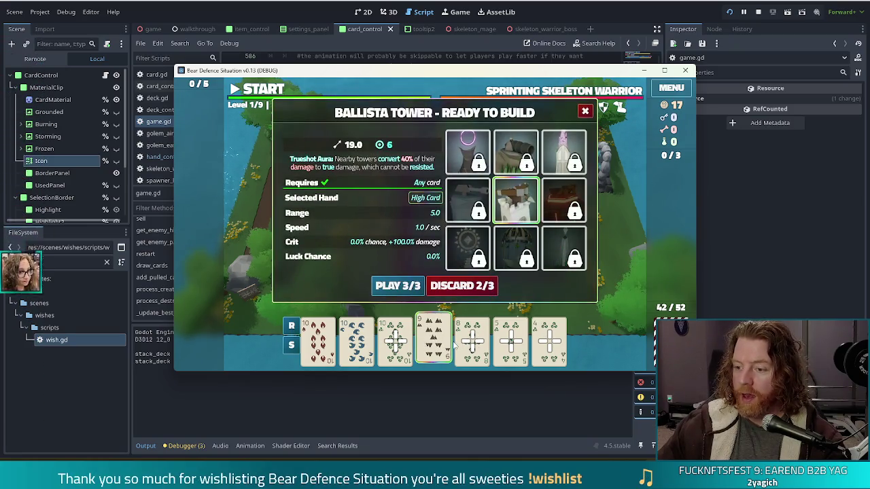
left_click(398, 286)
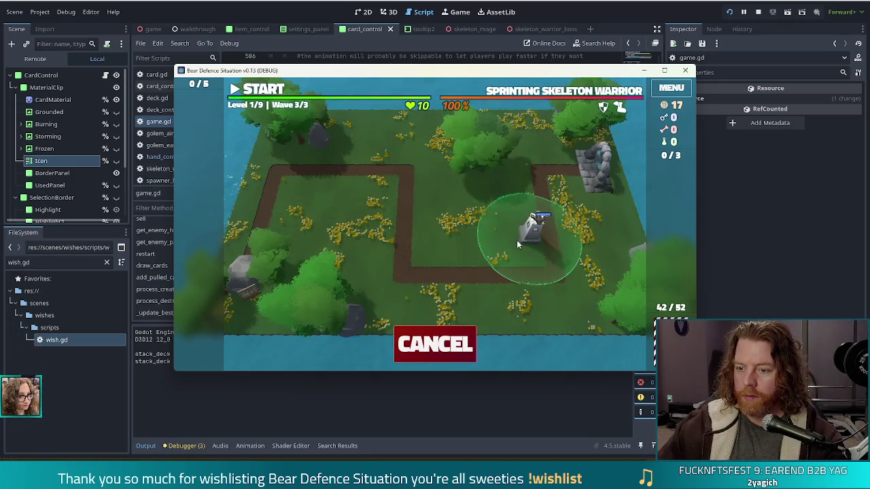
left_click(513, 244)
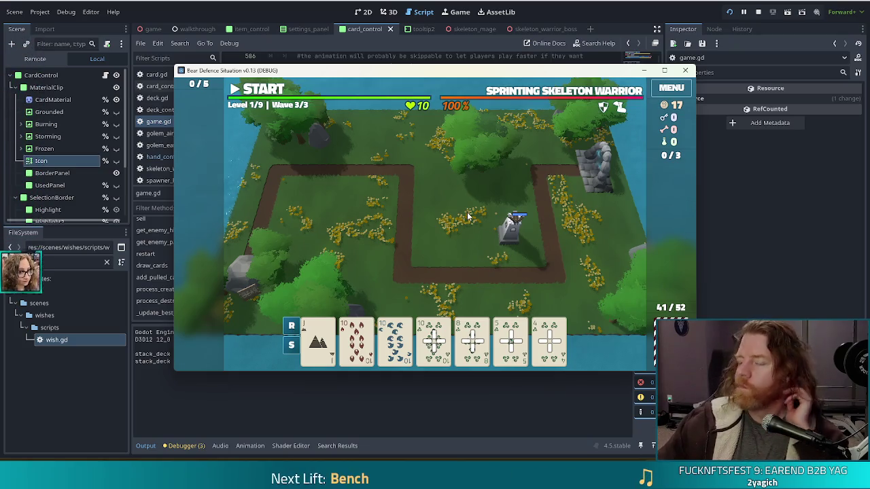
key("alt+Tab")
left_click(398, 191)
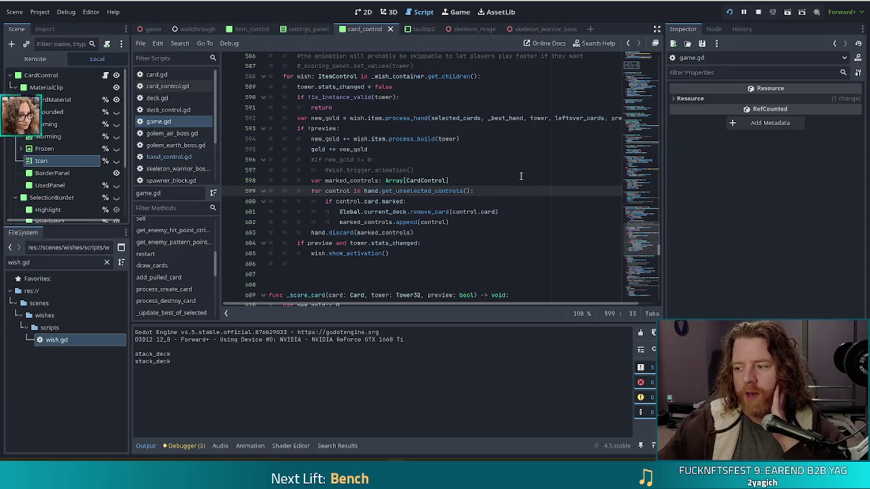
Step: Add print(control.card) as the first line of the unselected-controls loop and save game.gd
left_click(360, 180)
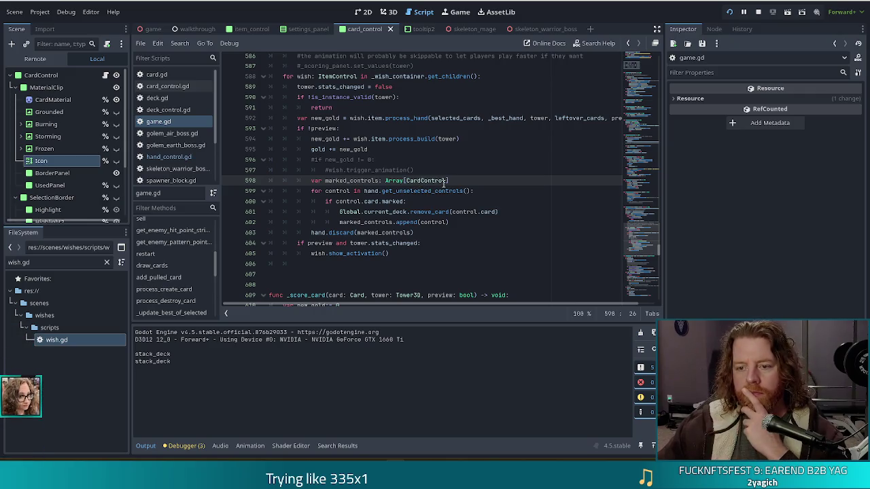
left_click(401, 191)
left_click(347, 202)
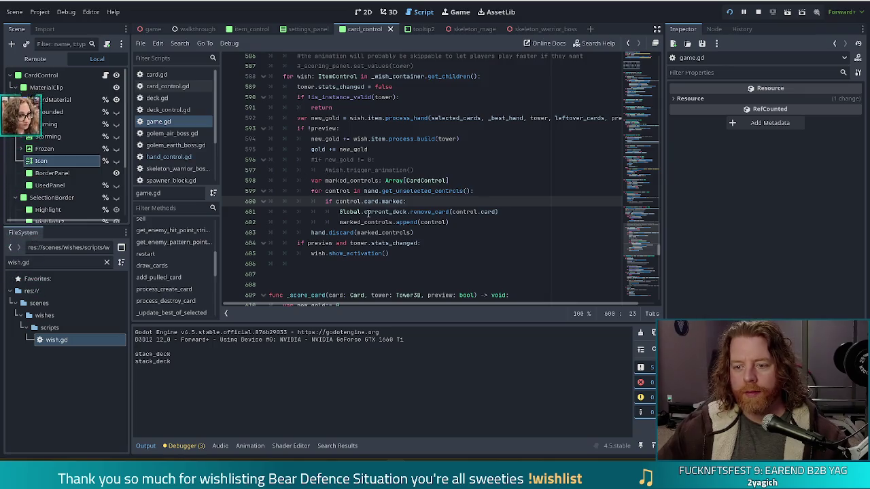
left_click(459, 203)
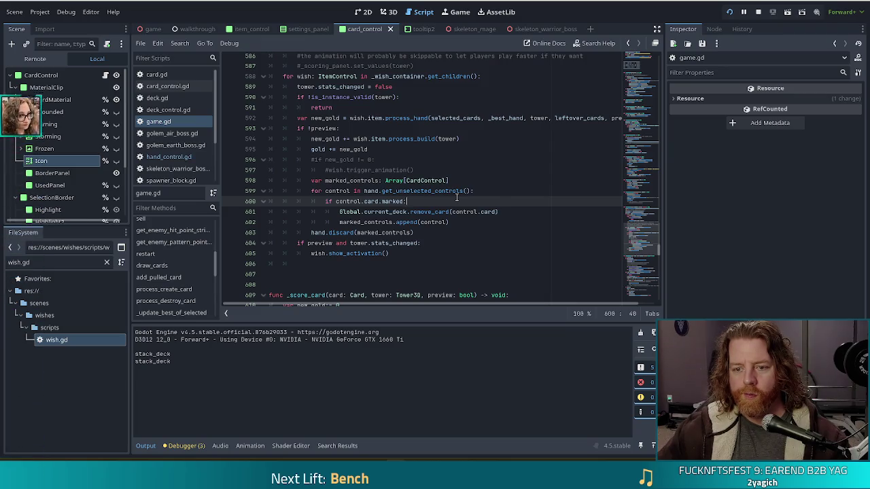
left_click(503, 192)
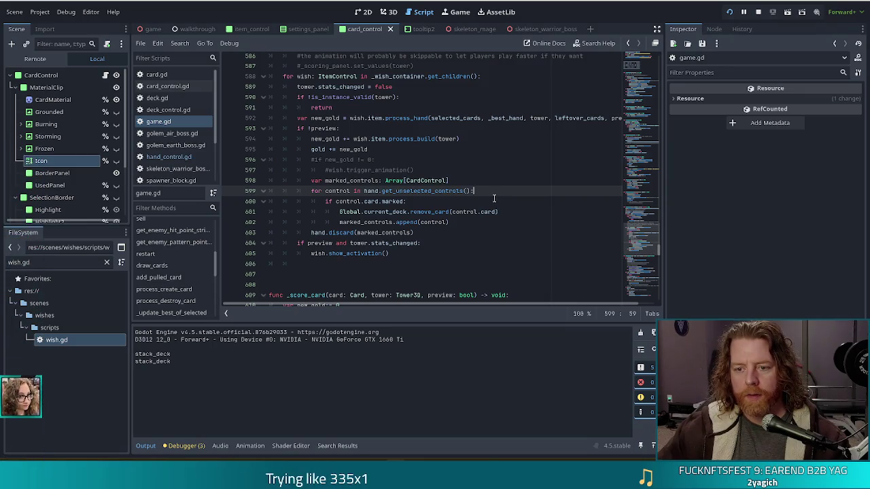
key("Return")
type("print(control.card")
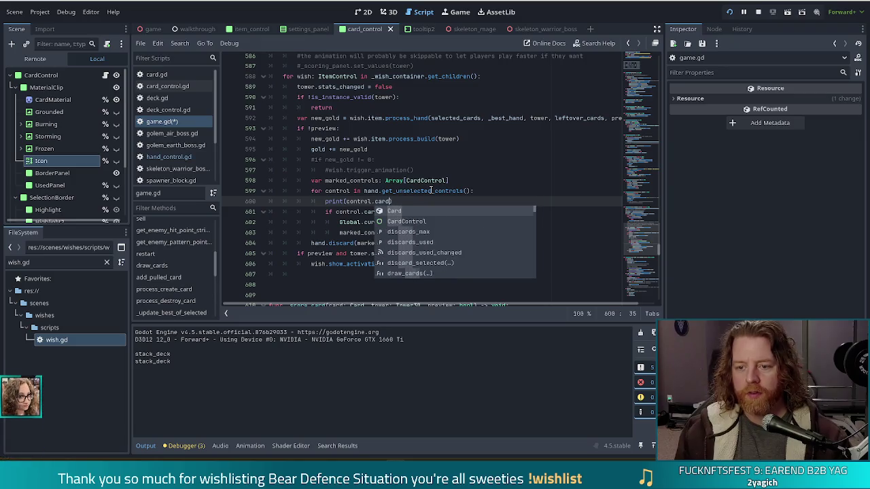
key("ctrl+s")
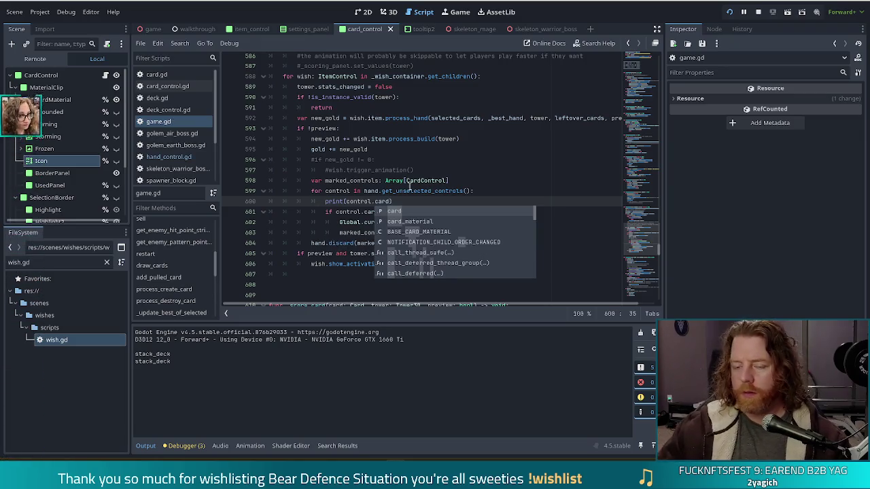
Step: Dismiss the completion list, check the new print line, then switch back to the game
left_click(363, 191)
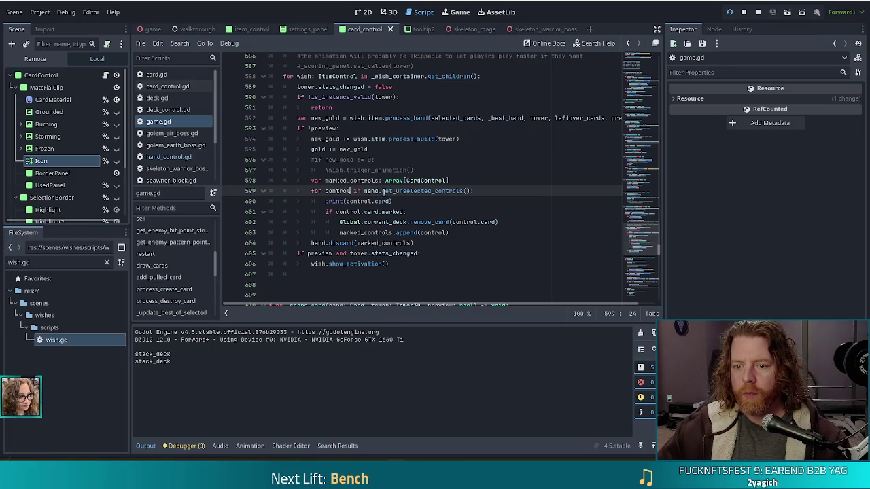
key("Down")
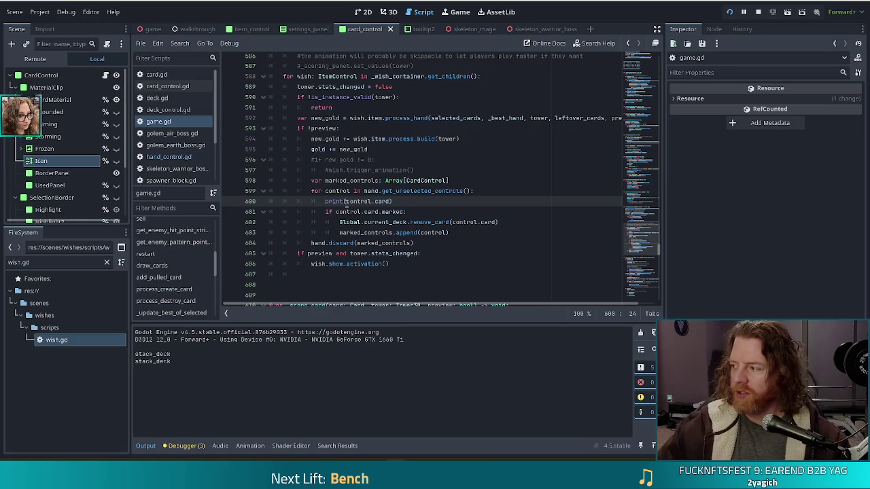
mouse_move(346, 202)
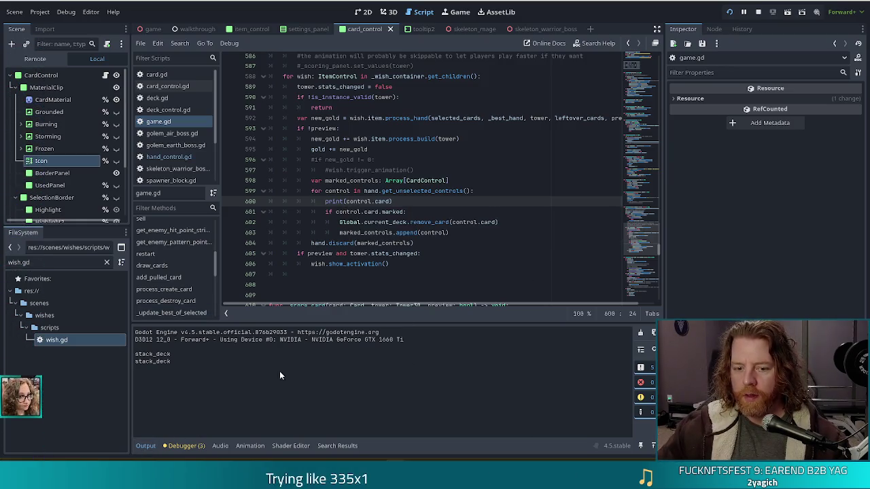
key("alt+Tab")
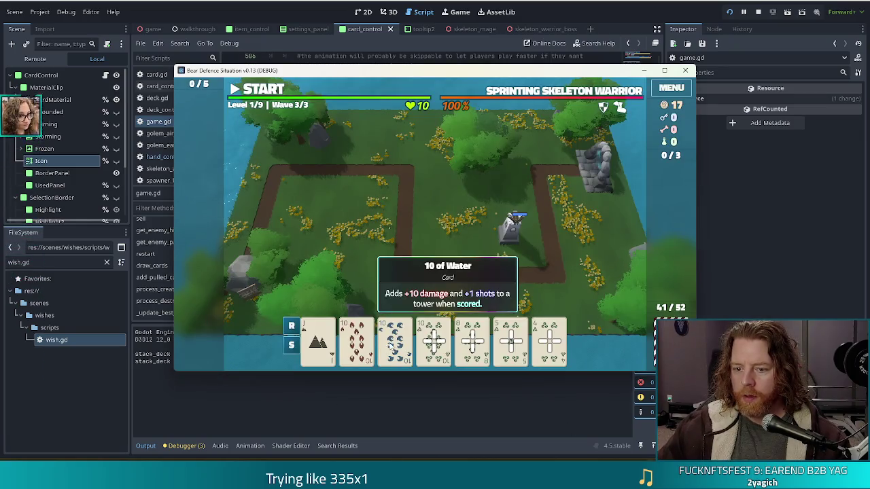
Step: Play another card to place a second Ballista tower, then return to the editor
left_click(393, 343)
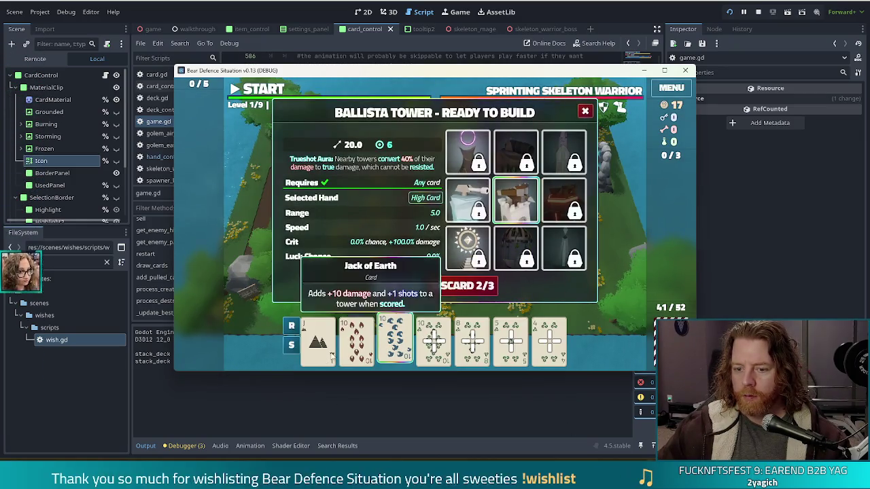
left_click(407, 286)
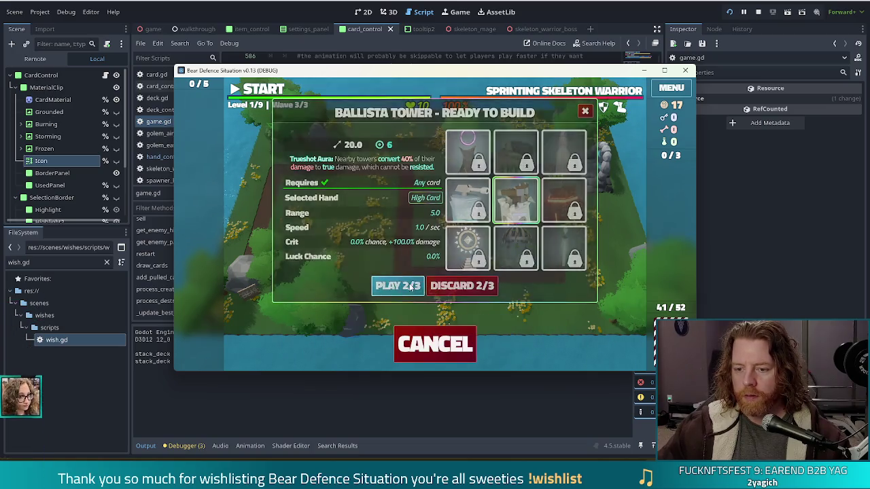
left_click(443, 233)
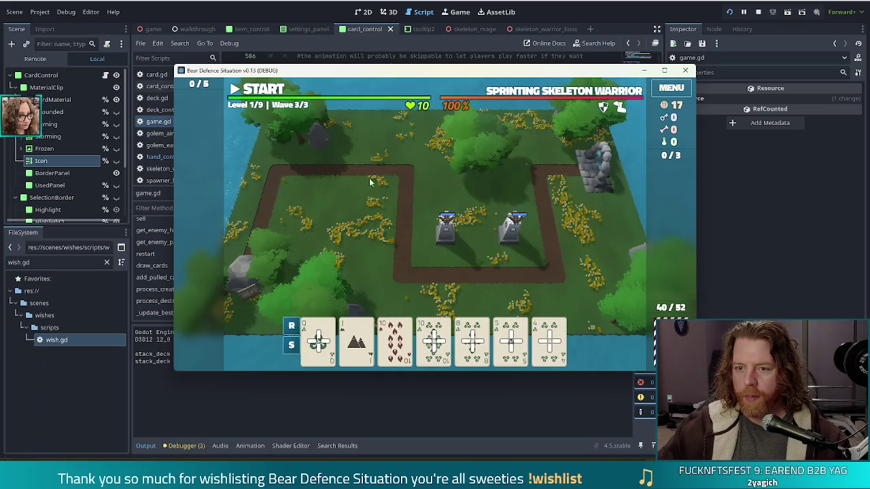
key("alt+Tab")
Step: Review the print(control.card) line in _score_hand
scroll(395, 211, "up", 5)
scroll(395, 211, "down", 3)
left_click(372, 241)
scroll(396, 211, "down", 2)
scroll(366, 153, "up", 3)
scroll(394, 163, "down", 3)
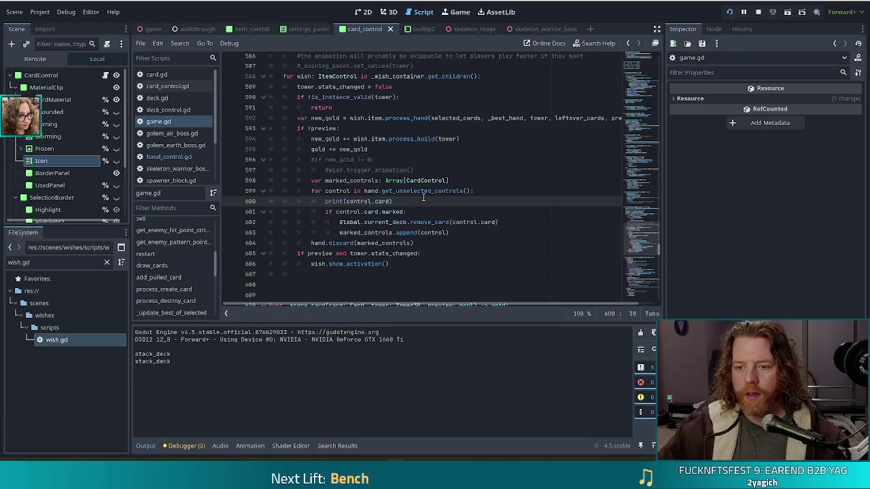
Step: Outdent the print line above the loop, change it to print("nothing marked?"), and save game.gd
mouse_move(408, 201)
left_mouse_down()
mouse_move(495, 190)
mouse_move(465, 181)
left_mouse_up()
key("BackSpace")
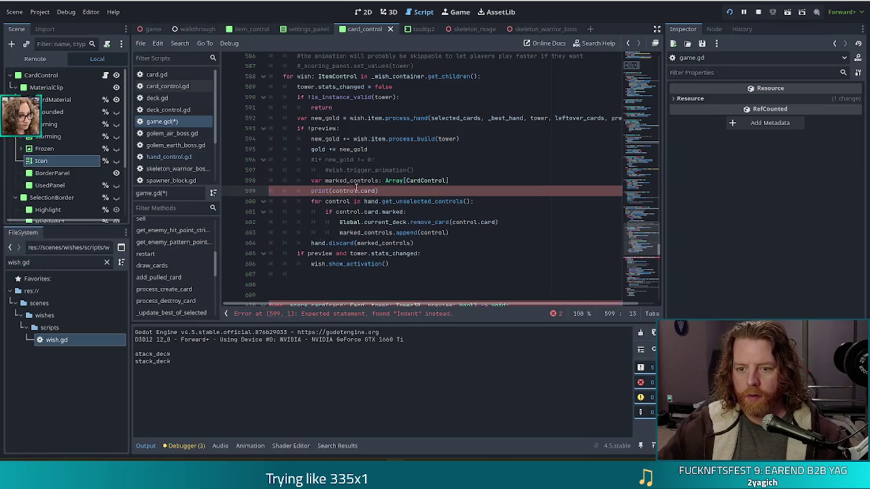
key("ctrl+shift+Left")
key("ctrl+shift+Left")
key("ctrl+shift+Left")
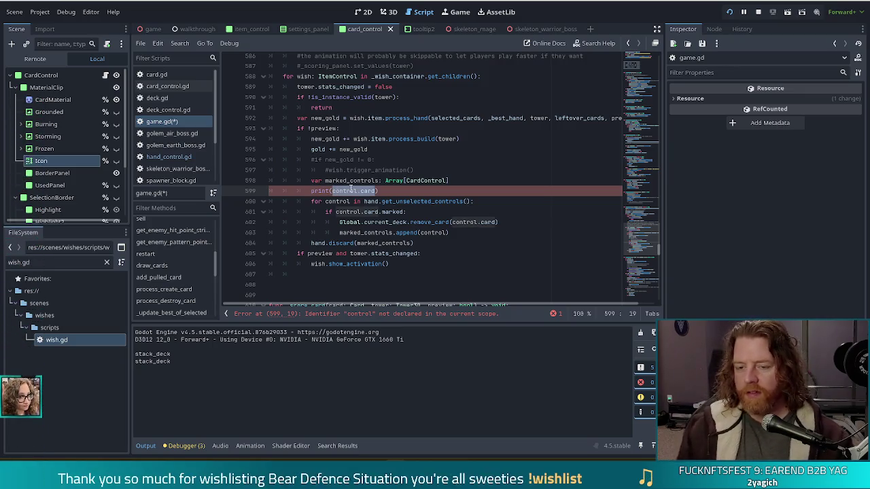
type("\"")
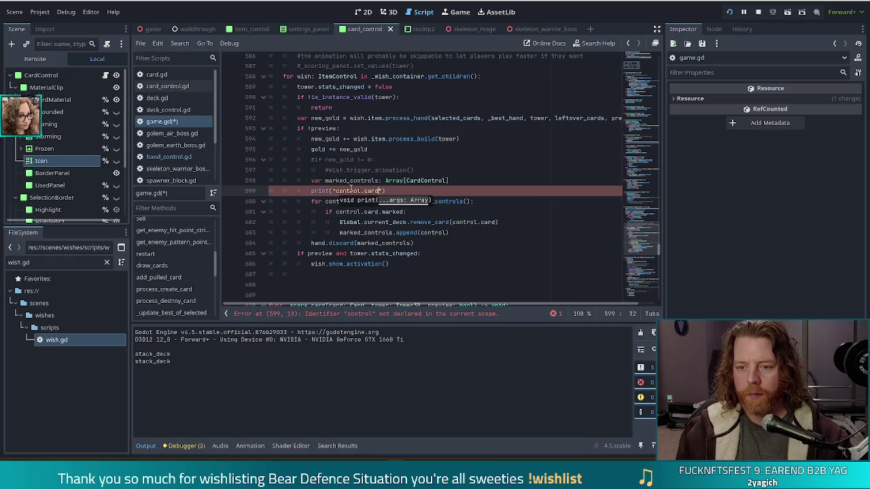
key("ctrl+shift+Right")
key("ctrl+shift+Right")
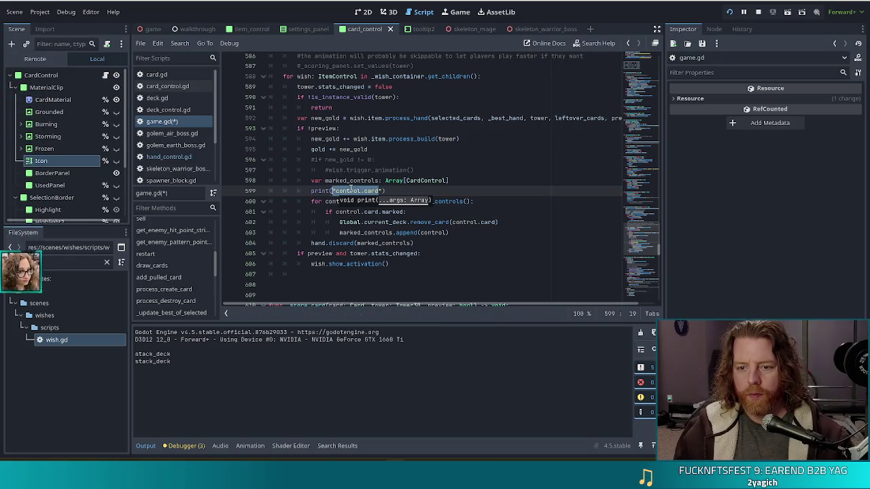
type("nothing mar")
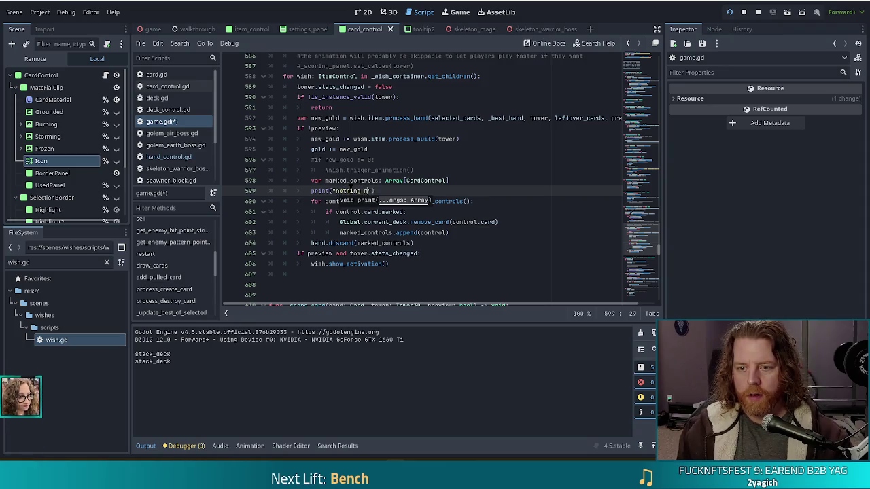
type("ked?")
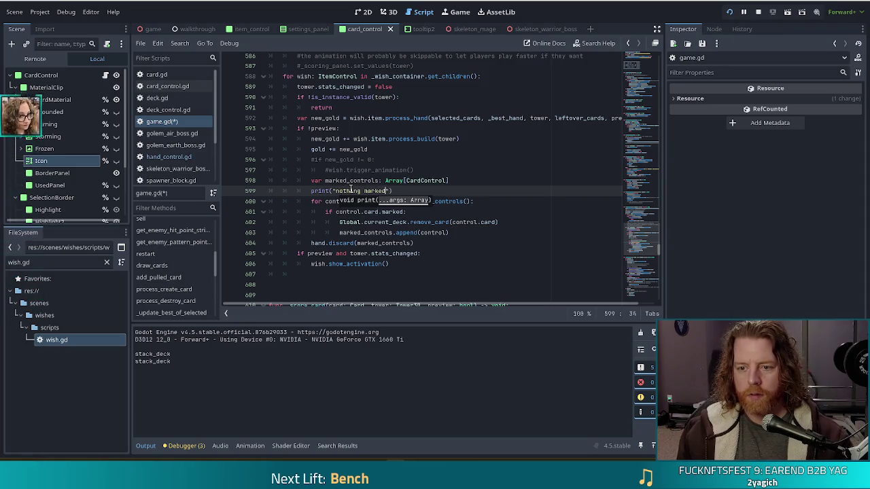
key("ctrl+s")
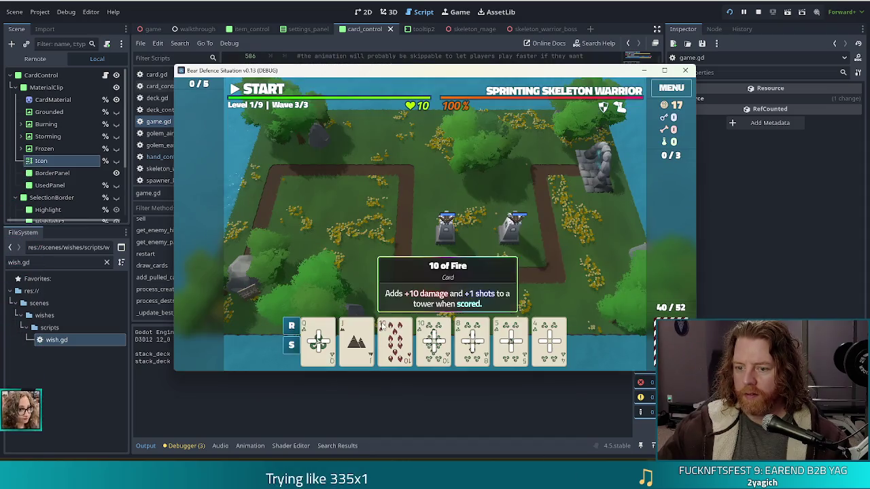
Step: Play the 10 of Fire card to build a Ballista tower on the map
left_click(382, 328)
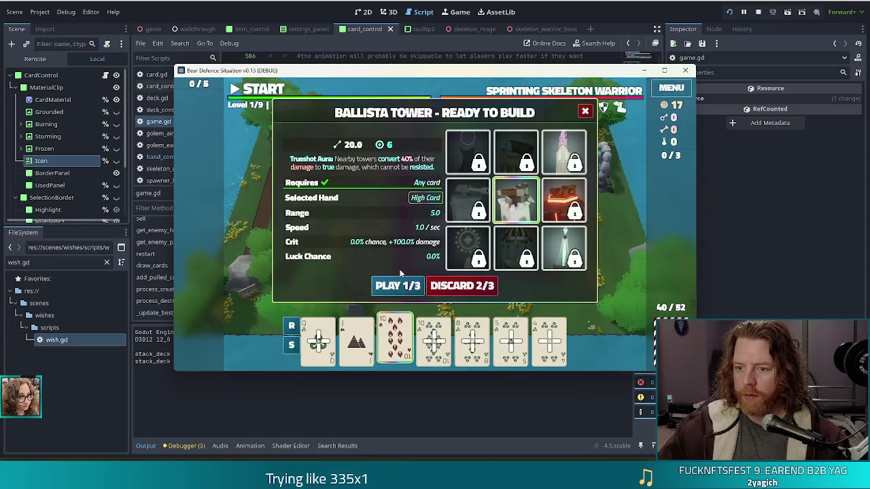
left_click(400, 290)
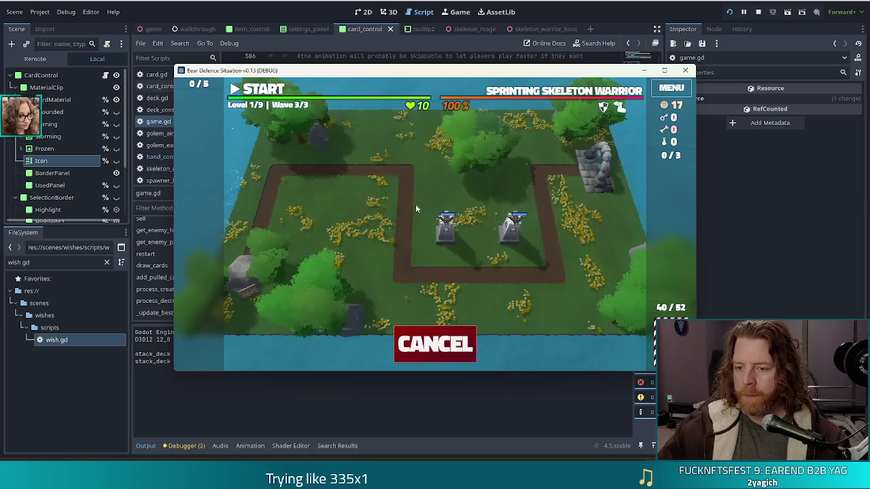
left_click(374, 196)
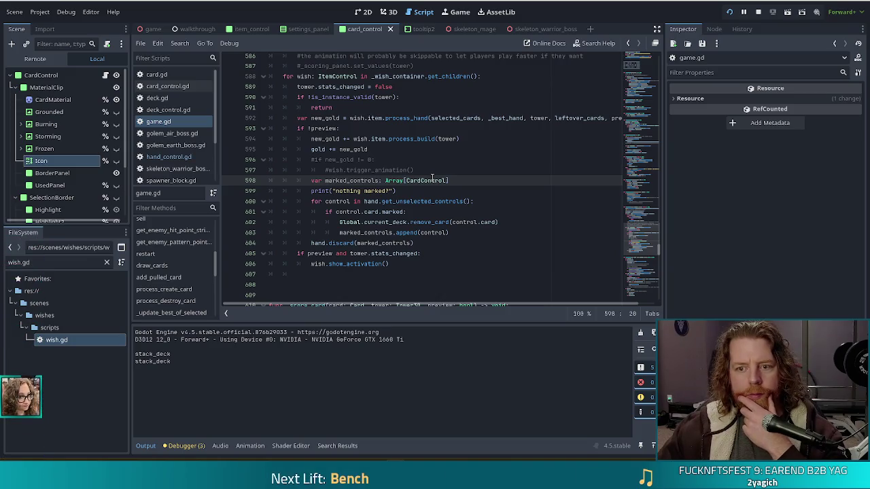
left_click(312, 128)
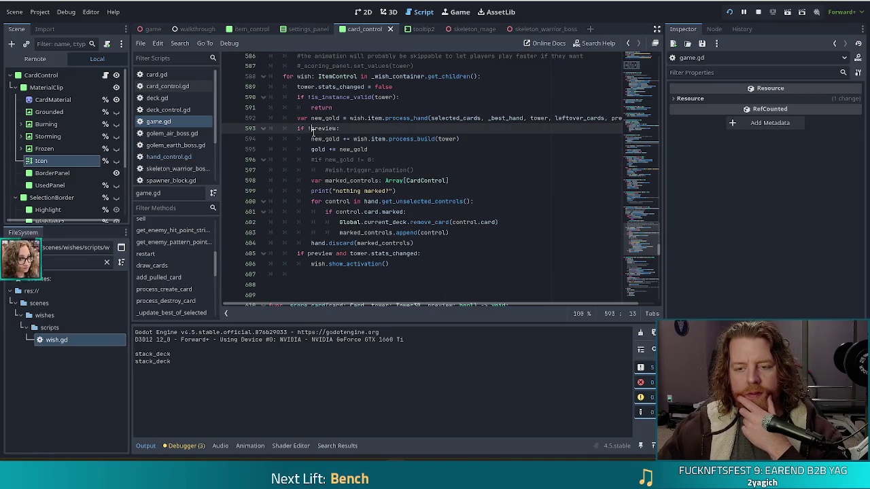
left_click(394, 149)
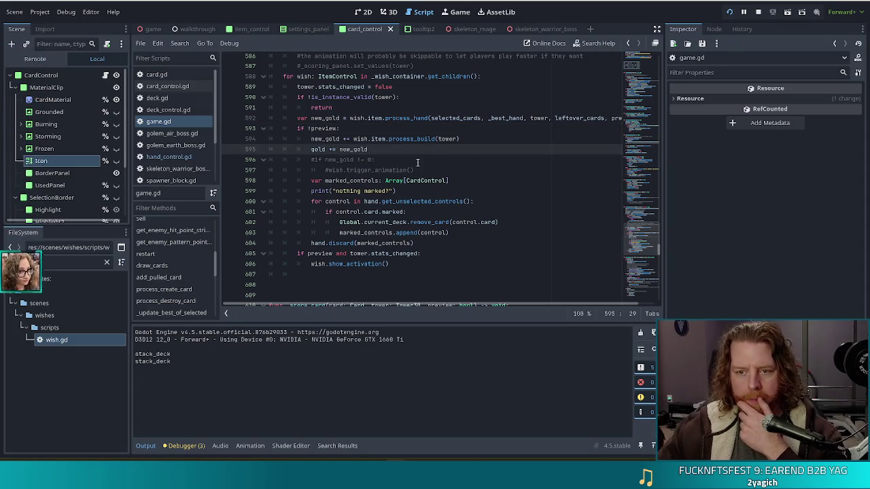
scroll(417, 162, "up", 1)
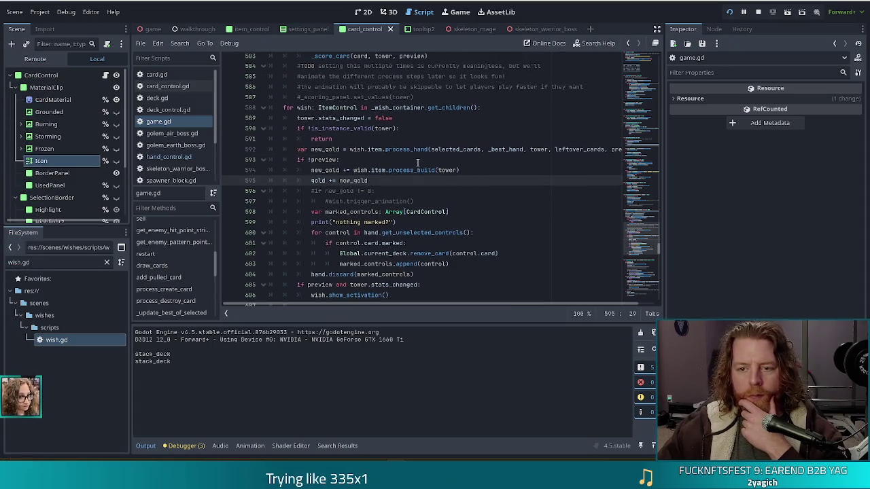
left_click(410, 170)
left_click(362, 180)
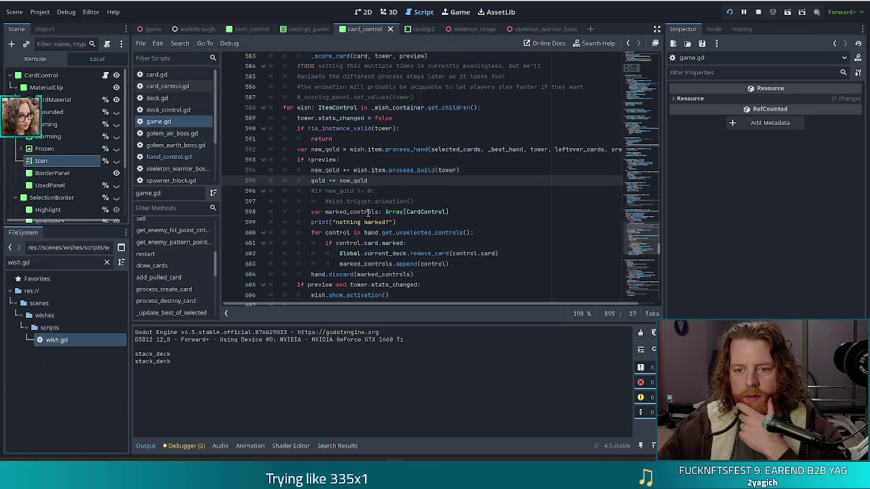
left_click(380, 211)
left_click(387, 222)
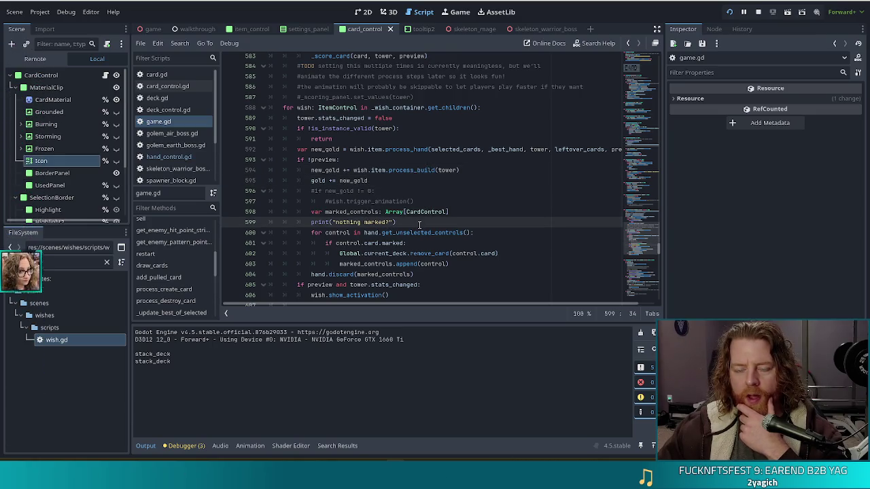
scroll(377, 211, "up", 1)
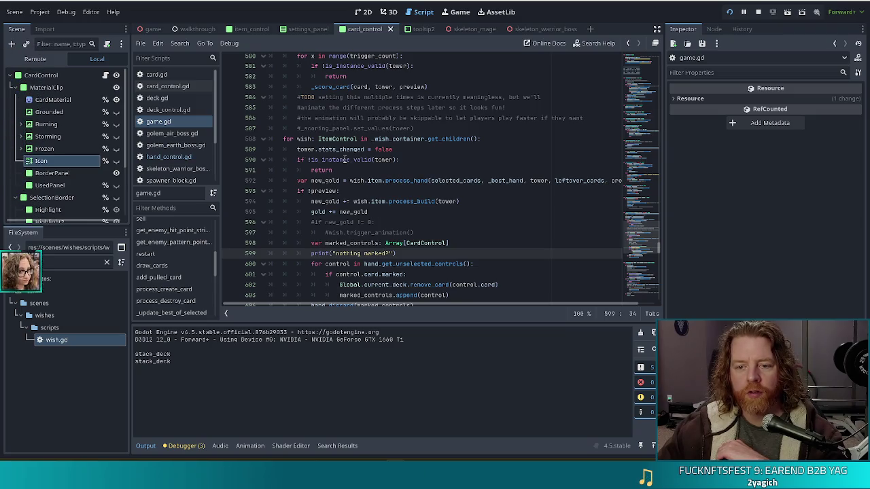
mouse_move(344, 159)
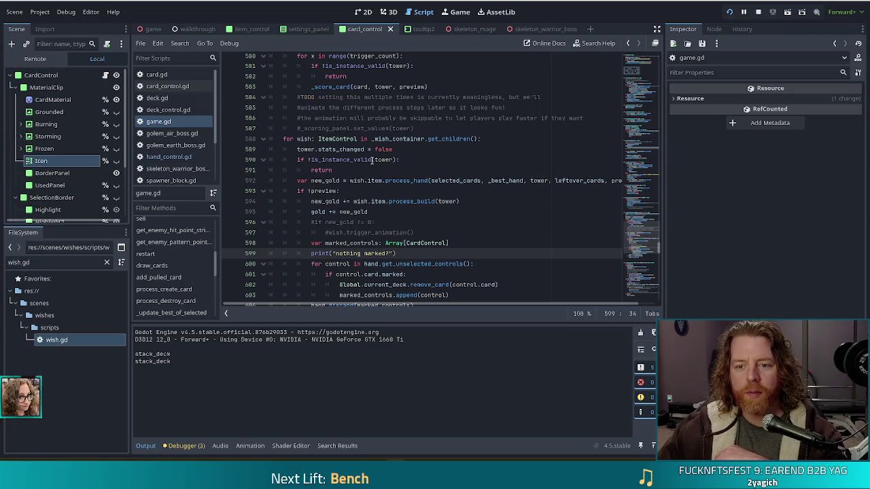
scroll(372, 161, "down", 3)
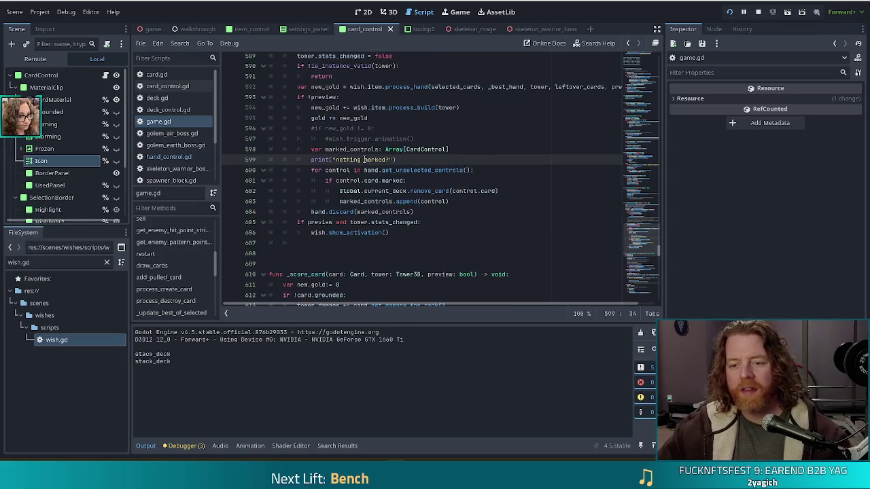
left_click(393, 239)
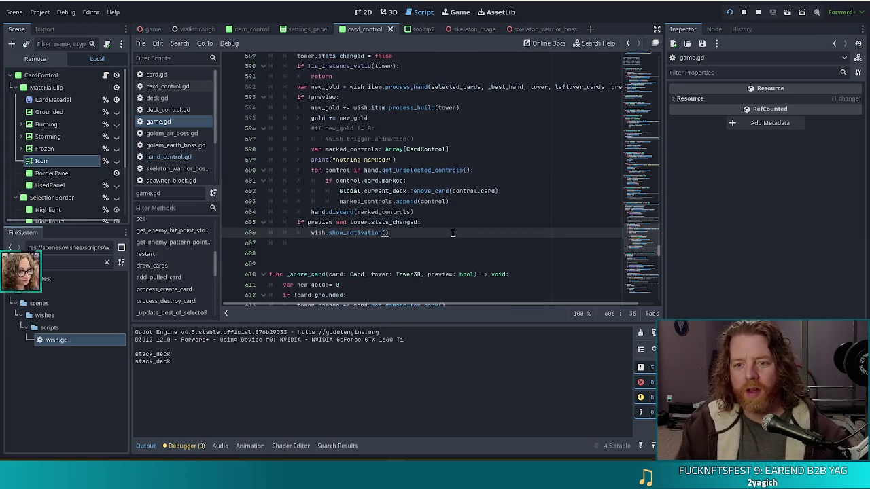
scroll(440, 234, "up", 1)
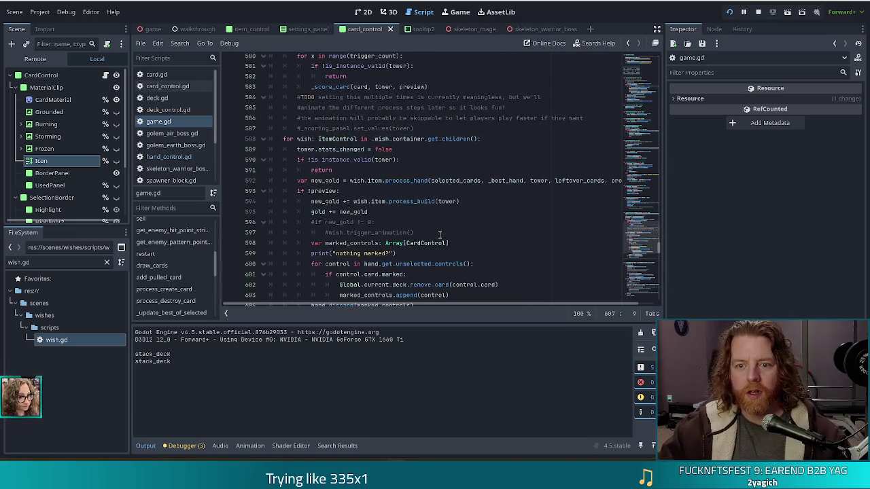
key("BackSpace")
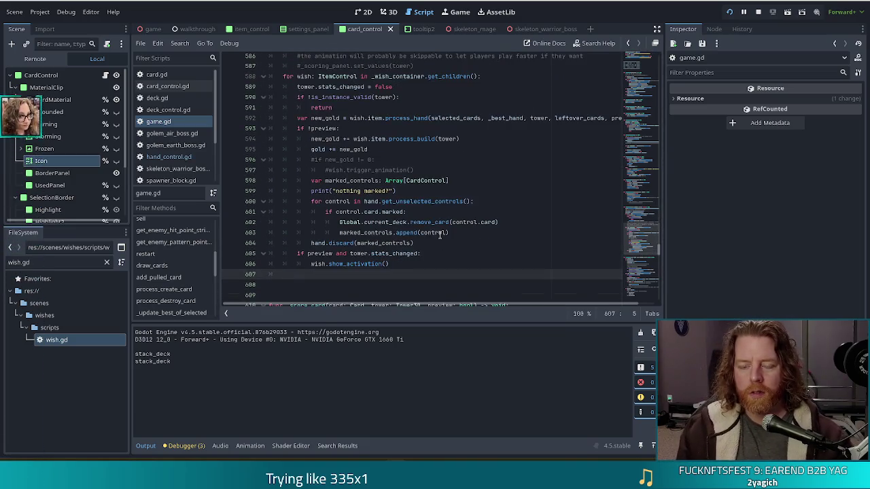
Step: Add an 'if !preview:' line after the wish loop and move the marked-card discard lines 598–604 beneath it
type("if !previe")
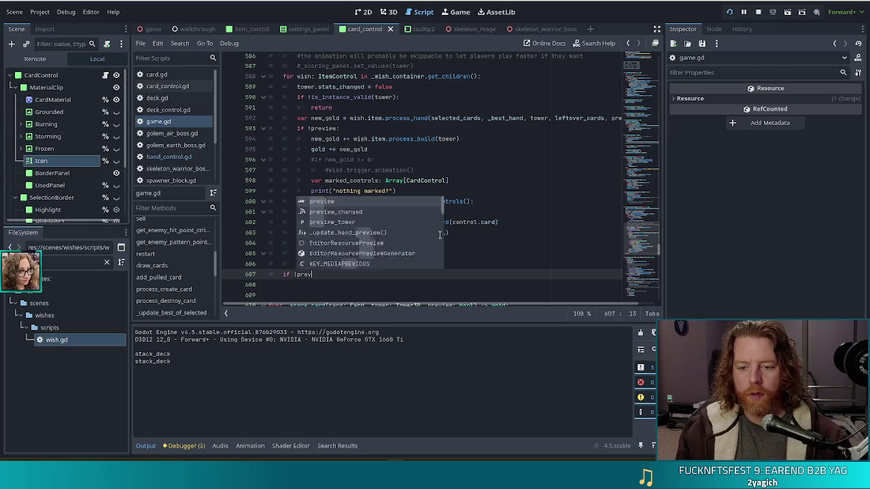
type("w:")
key("Return")
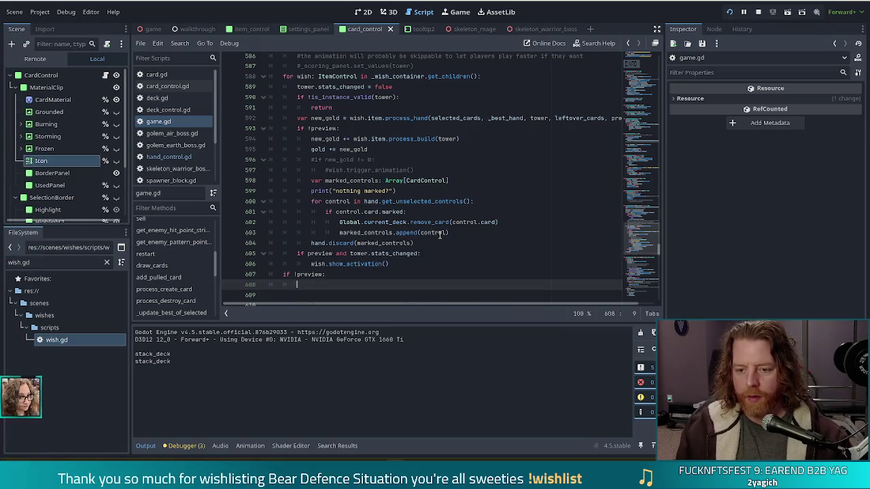
left_click(402, 143)
left_click(404, 171)
left_click(402, 182)
left_click(435, 233)
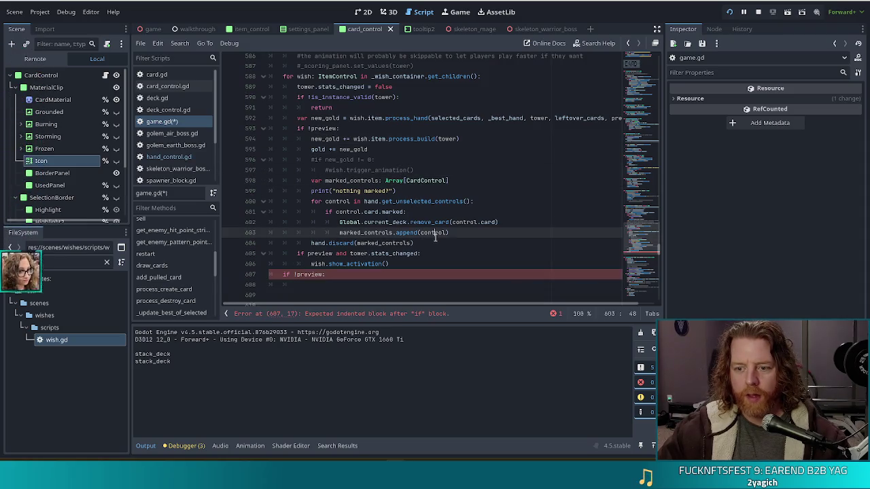
left_click_drag(435, 243, 433, 167)
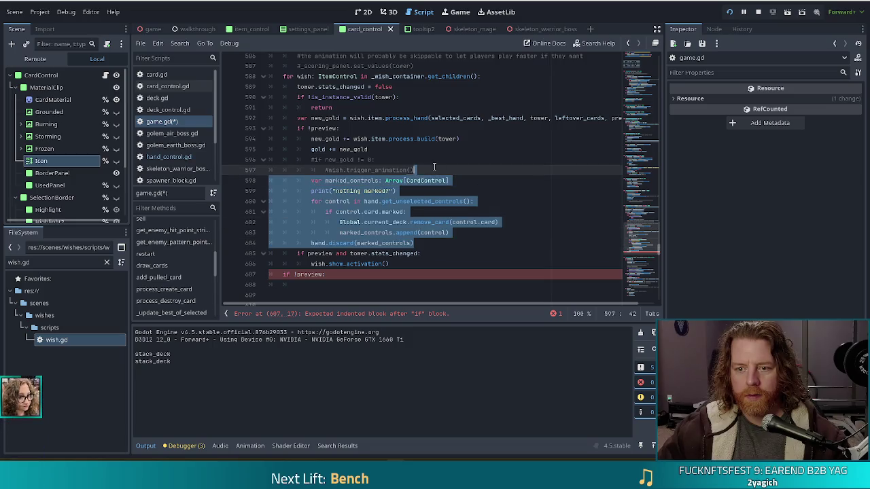
key("ctrl+x")
left_click(342, 201)
key("ctrl+v")
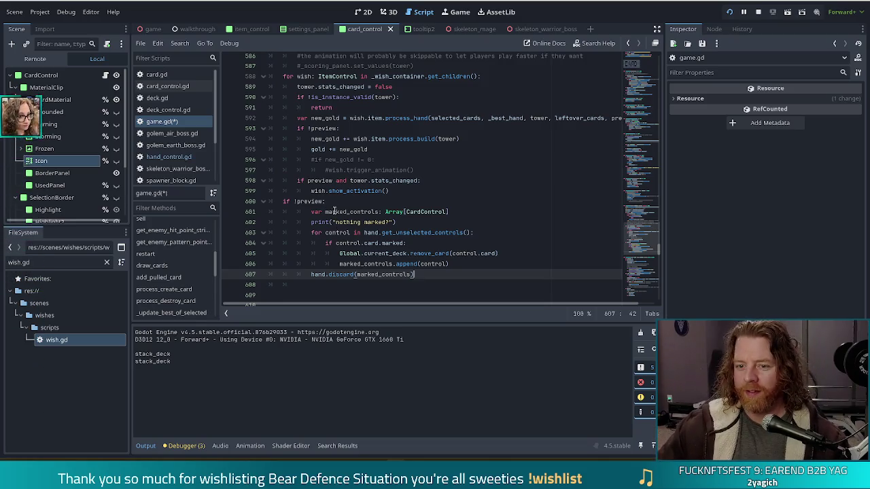
Step: Reduce the moved discard lines 601–607 by one indent level and save game.gd
left_click_drag(333, 212, 329, 274)
key("shift+Tab")
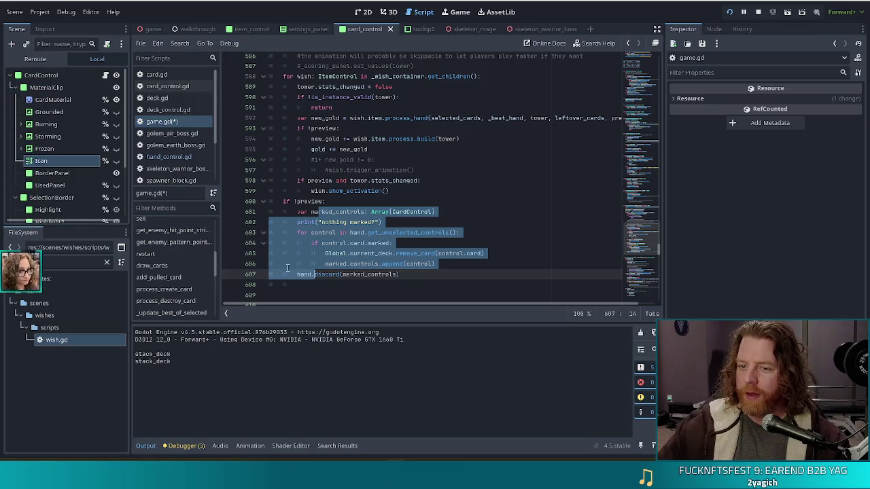
left_click(371, 234)
left_click(398, 222)
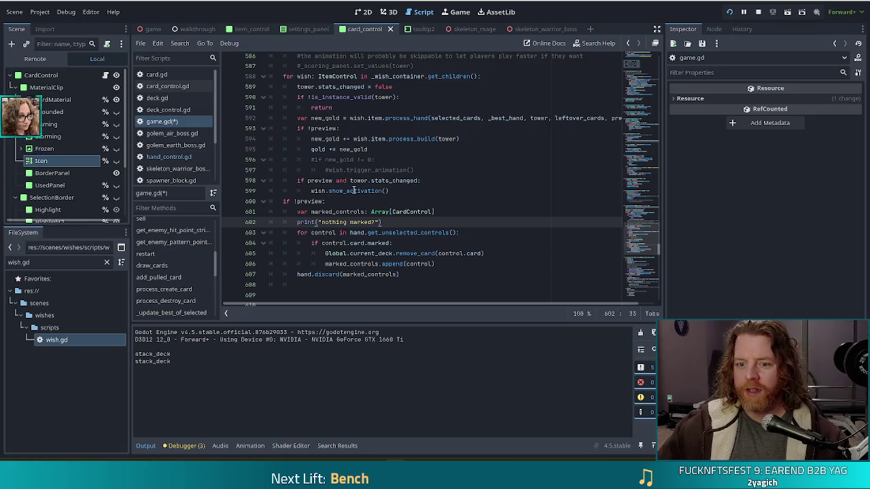
left_click(311, 211)
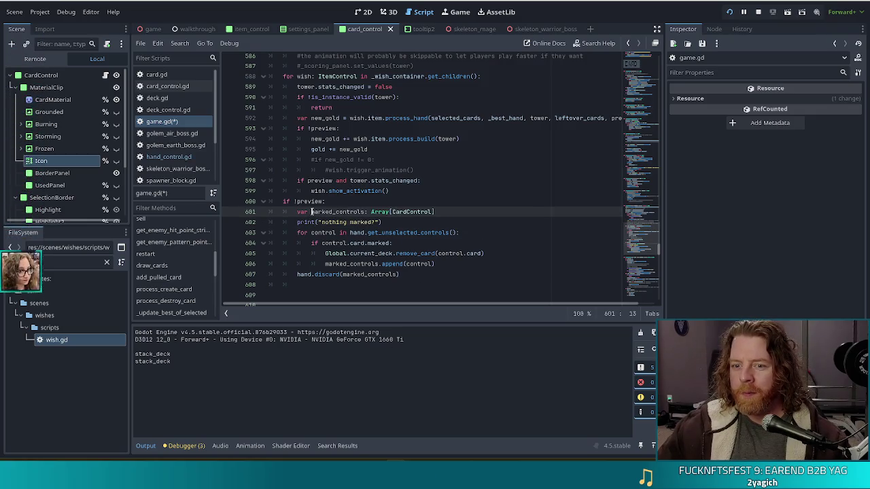
left_click(380, 243)
key("ctrl+s")
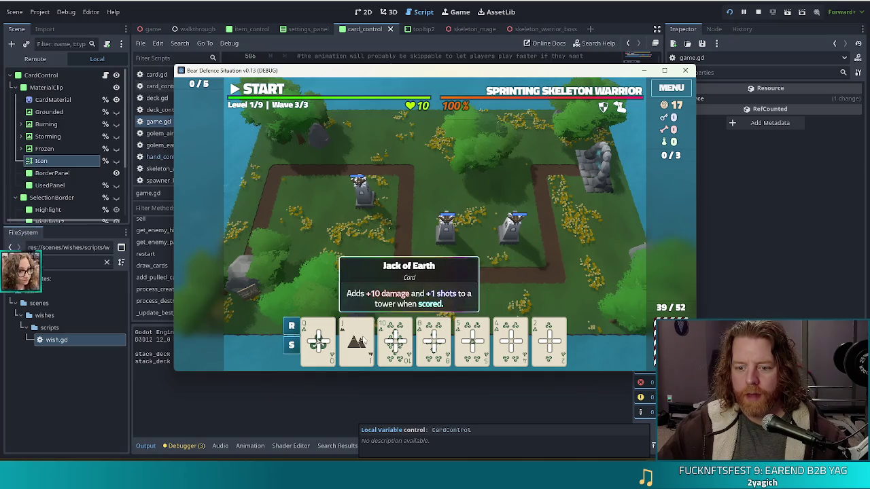
Step: Dismiss the Ballista build panel and restart the game with the updated script
left_click(356, 342)
key("Escape")
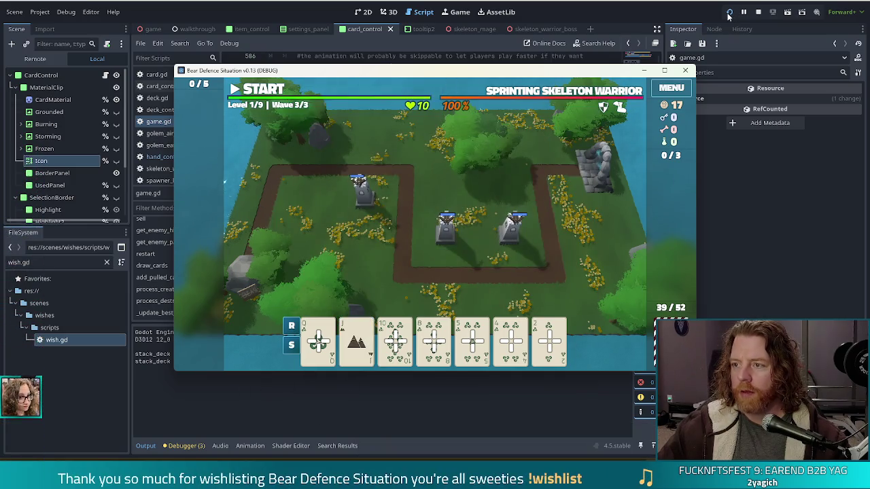
left_click(729, 13)
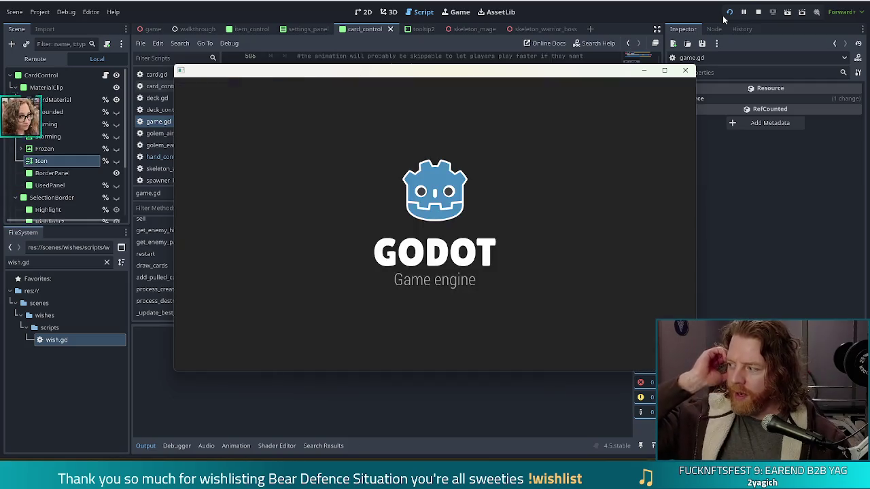
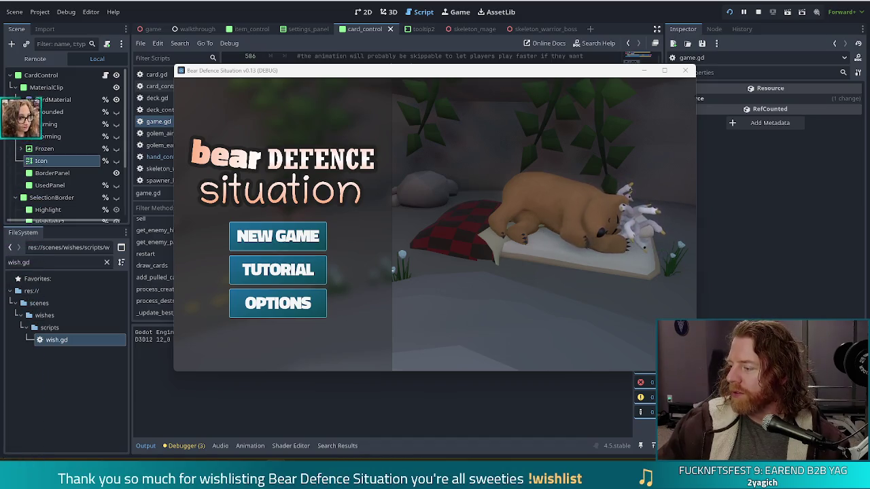
Step: Type names on separate lines in the untitled note, then move the game window up and left
key("alt+Tab")
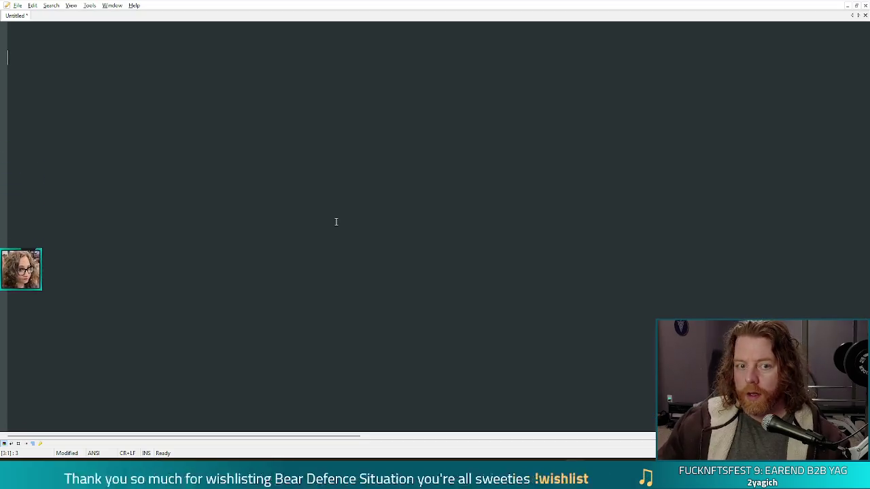
type("dustin vyole")
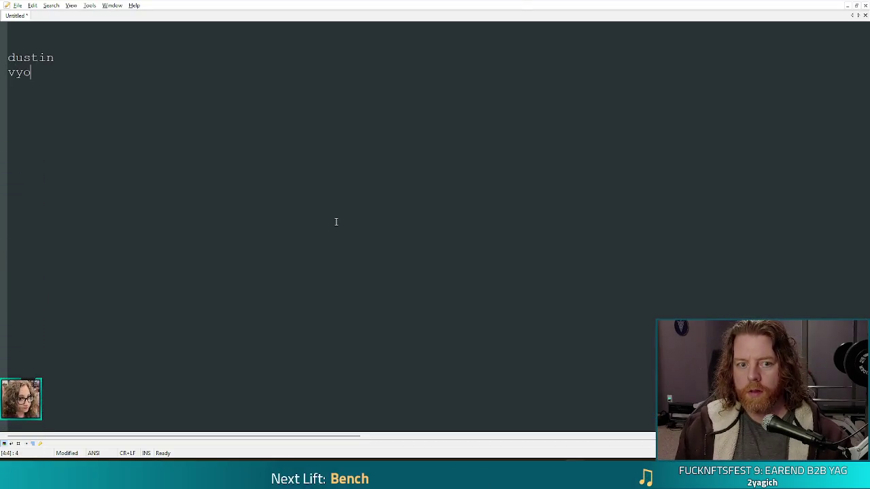
type("ti")
key("Return")
type("tiny")
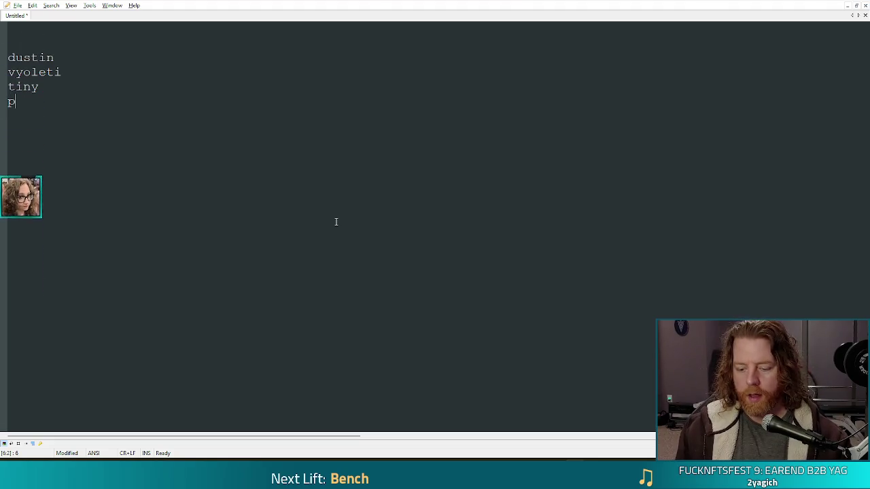
type("aaji")
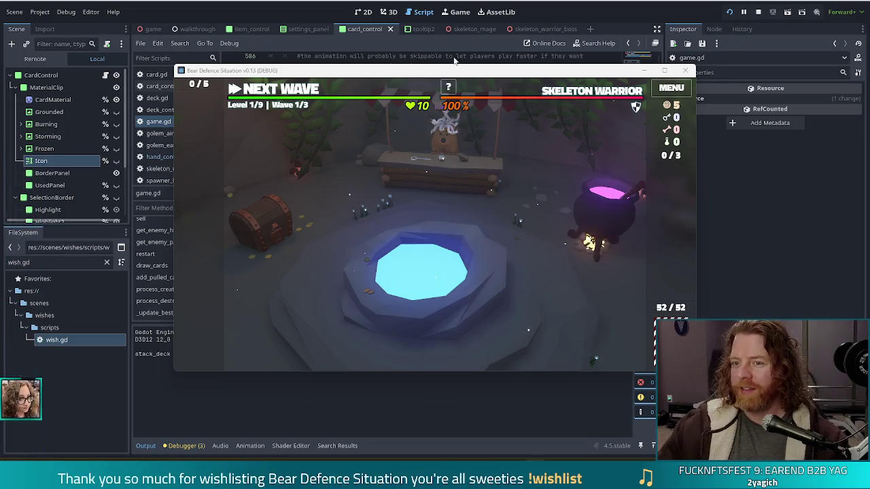
mouse_move(471, 73)
left_mouse_down()
mouse_move(420, 71)
mouse_move(433, 61)
left_mouse_up()
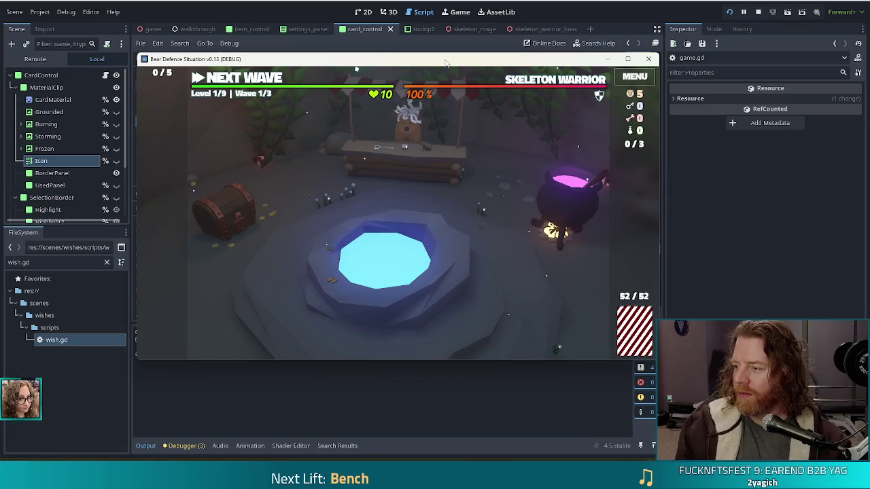
Step: Discard the 7 and 6 of Water from the hand and skip to the end of wave 1
key("grave")
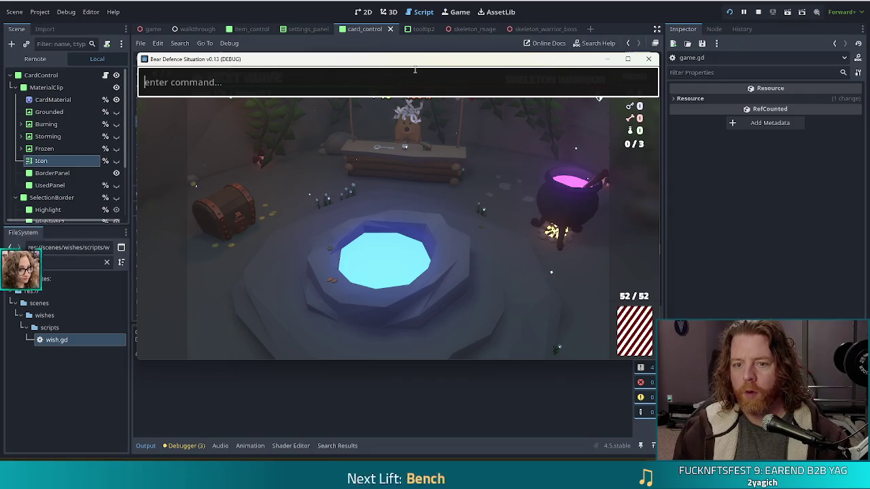
key("grave")
left_click(278, 77)
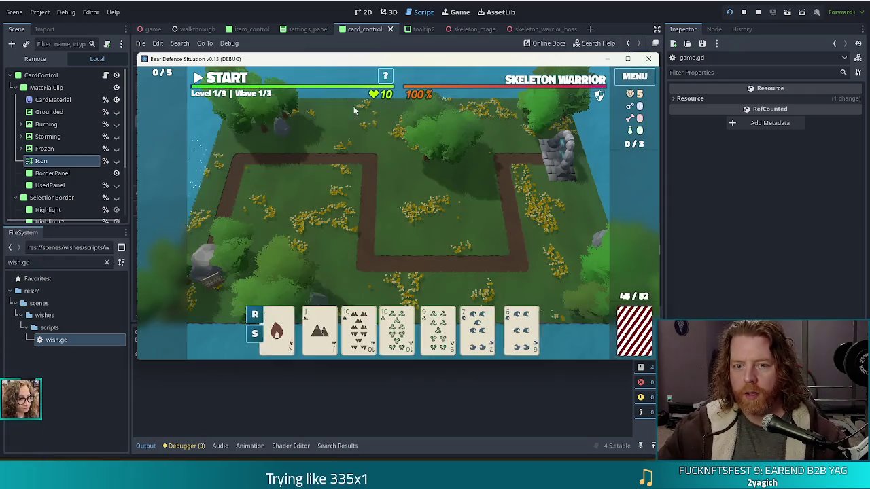
left_click(484, 324)
left_click(505, 331)
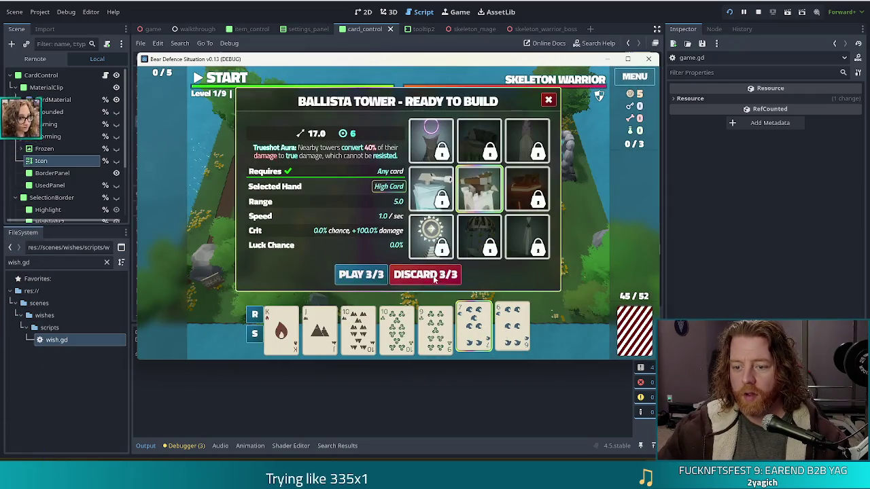
left_click(430, 274)
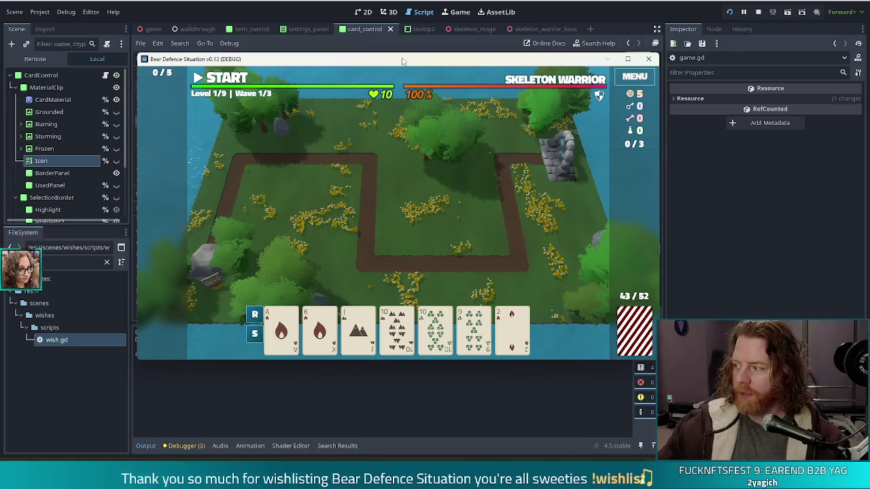
key("space")
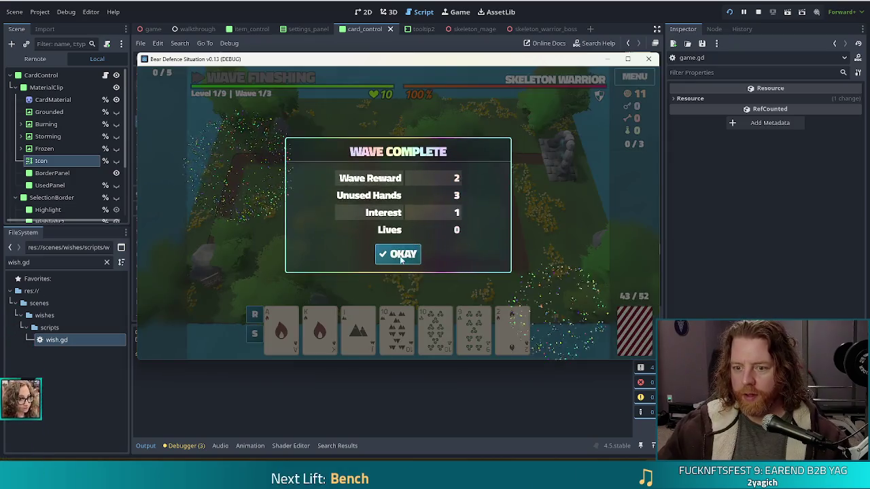
Step: Dismiss the wave summaries and skip through wave 2 to reach wave 3
left_click(400, 257)
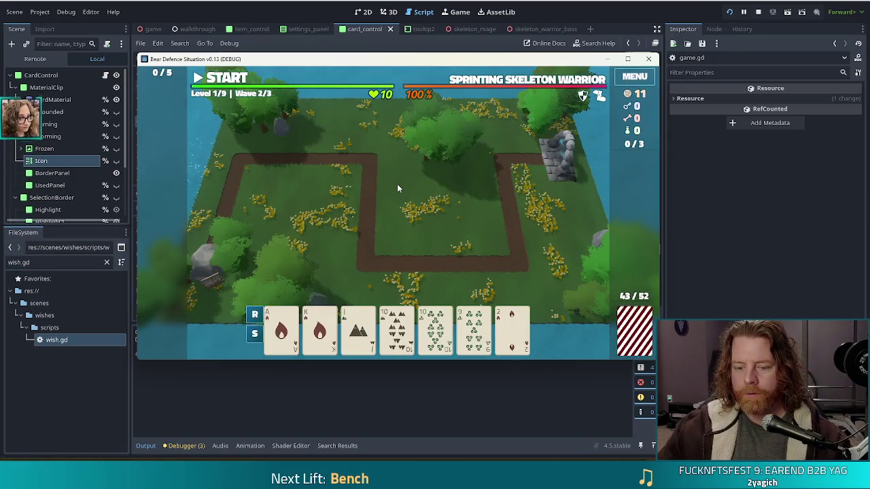
key("space")
left_click(409, 253)
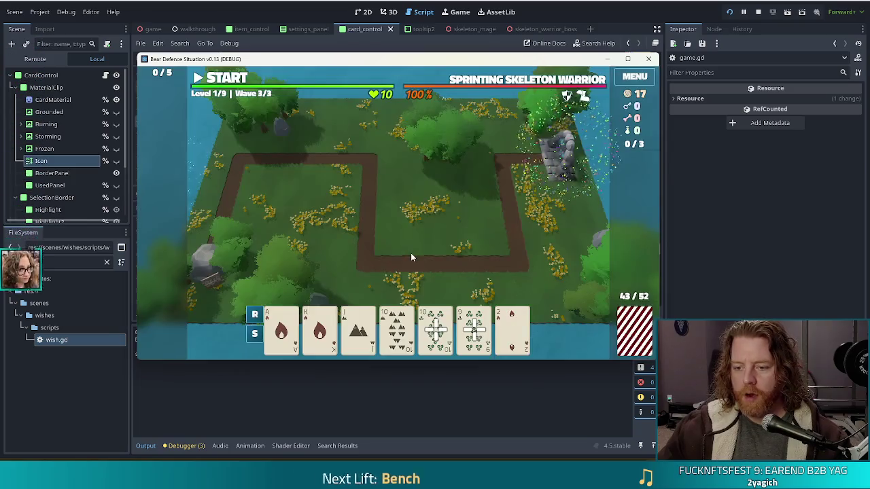
Step: Build a Ballista Tower inside the right path loop, then select the Jack of Earth
left_click(511, 328)
left_click(361, 274)
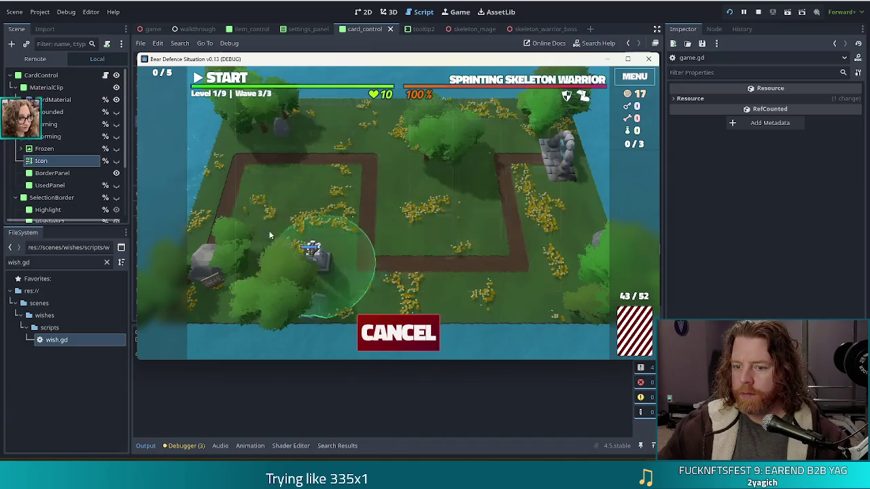
left_click(475, 226)
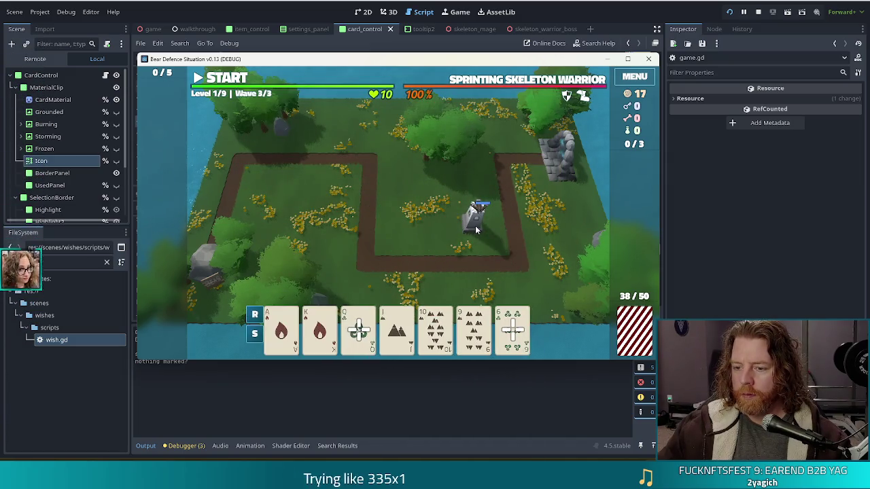
mouse_move(381, 62)
left_mouse_down()
mouse_move(379, 14)
mouse_move(379, 24)
left_mouse_up()
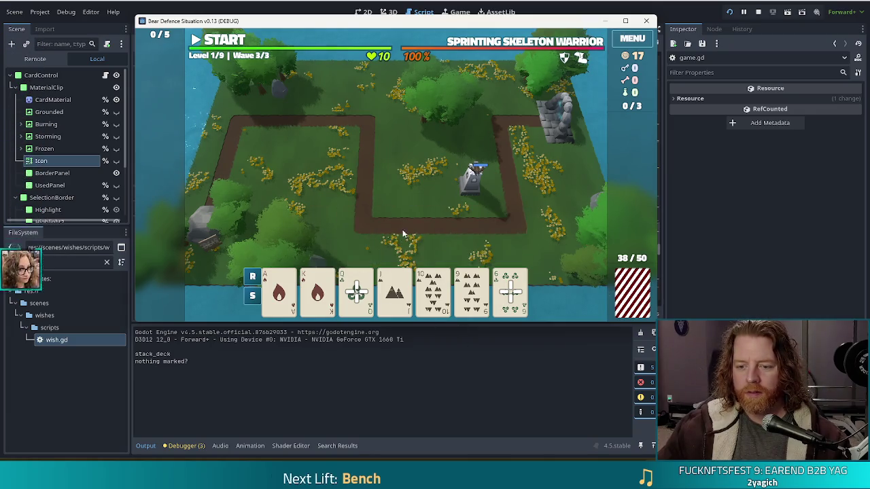
left_click(389, 293)
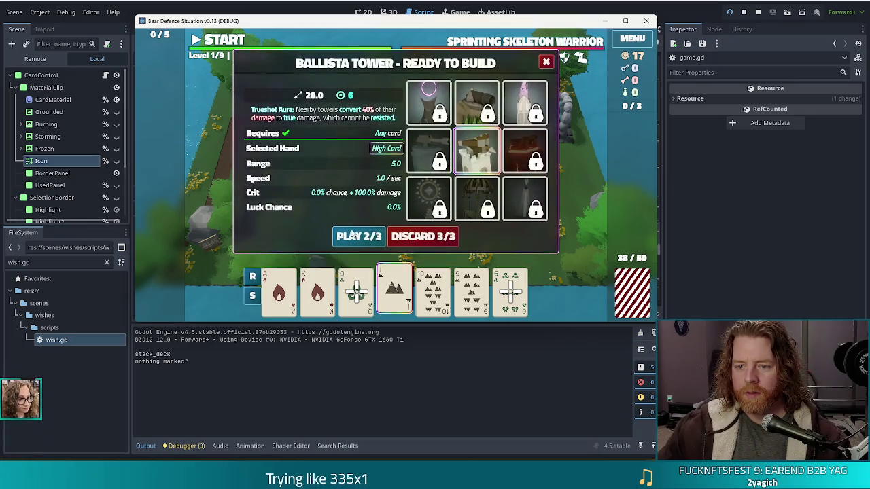
Step: Place a second tower left of the first Ballista Tower, then stop the debug run with F8
left_click(355, 234)
left_click(404, 184)
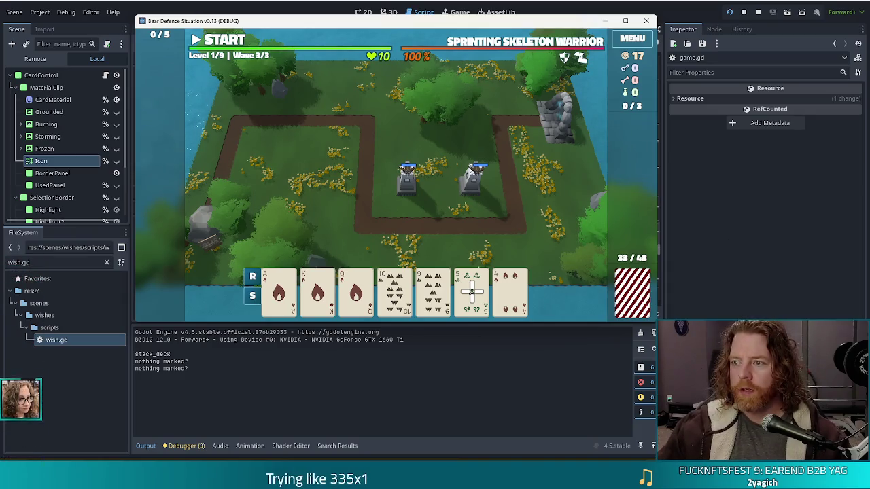
key("F8")
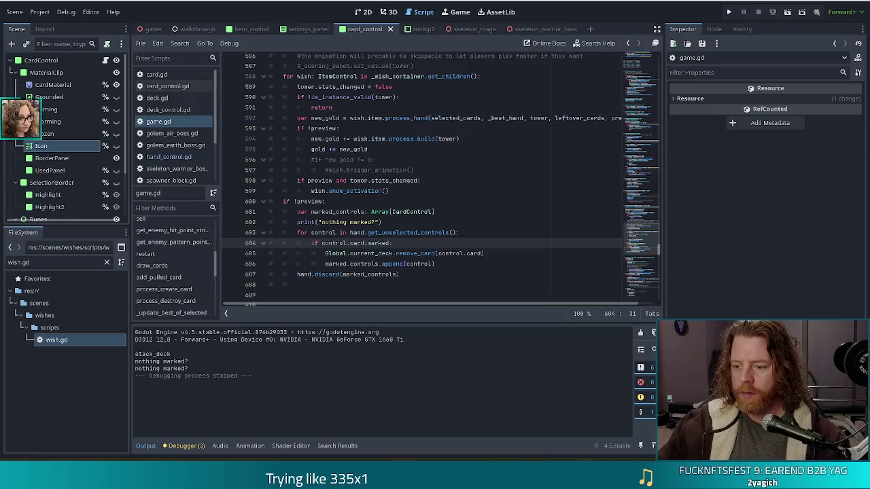
Step: Bring the names note back up in the text editor and select its last line
key("alt+Tab")
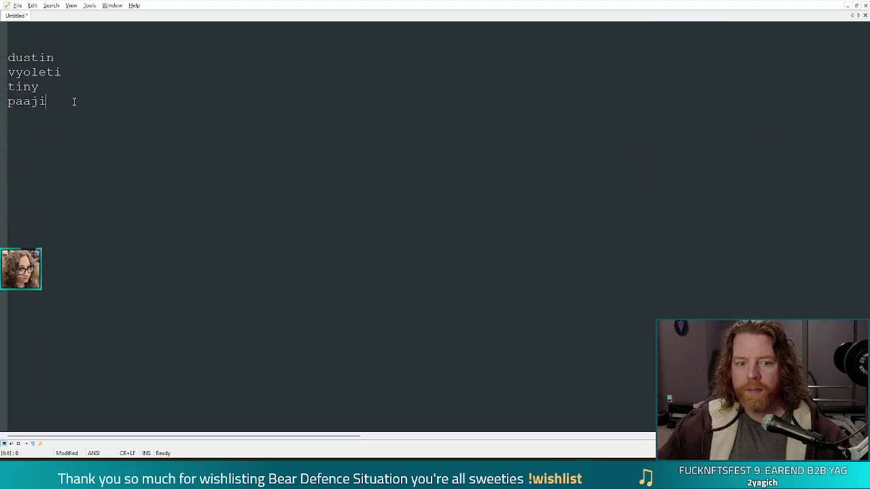
key("shift+Home")
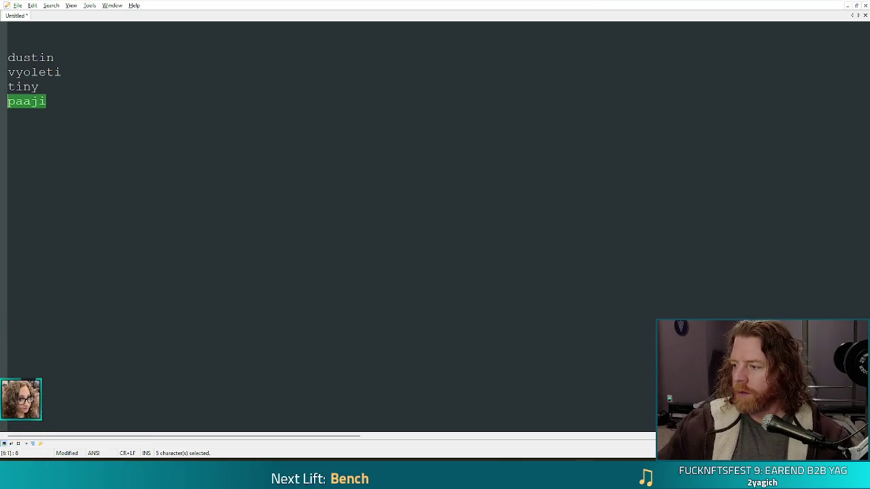